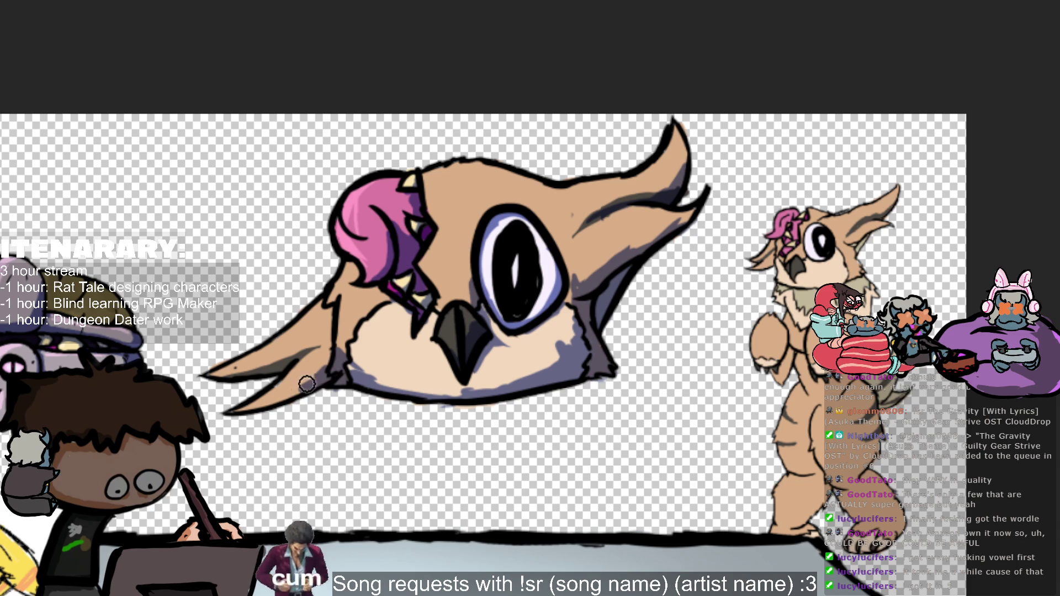
Step: Shade the owl's lower-left feathers darker, then undo and redo to compare the eye and jaw shading
{"action": "mouse_move", "coordinate": [326, 360]}
{"action": "left_mouse_down"}
{"action": "mouse_move", "coordinate": [284, 394]}
{"action": "mouse_move", "coordinate": [255, 401]}
{"action": "mouse_move", "coordinate": [328, 359]}
{"action": "mouse_move", "coordinate": [307, 384]}
{"action": "mouse_move", "coordinate": [322, 369]}
{"action": "mouse_move", "coordinate": [322, 340]}
{"action": "mouse_move", "coordinate": [301, 353]}
{"action": "mouse_move", "coordinate": [328, 339]}
{"action": "left_mouse_up"}
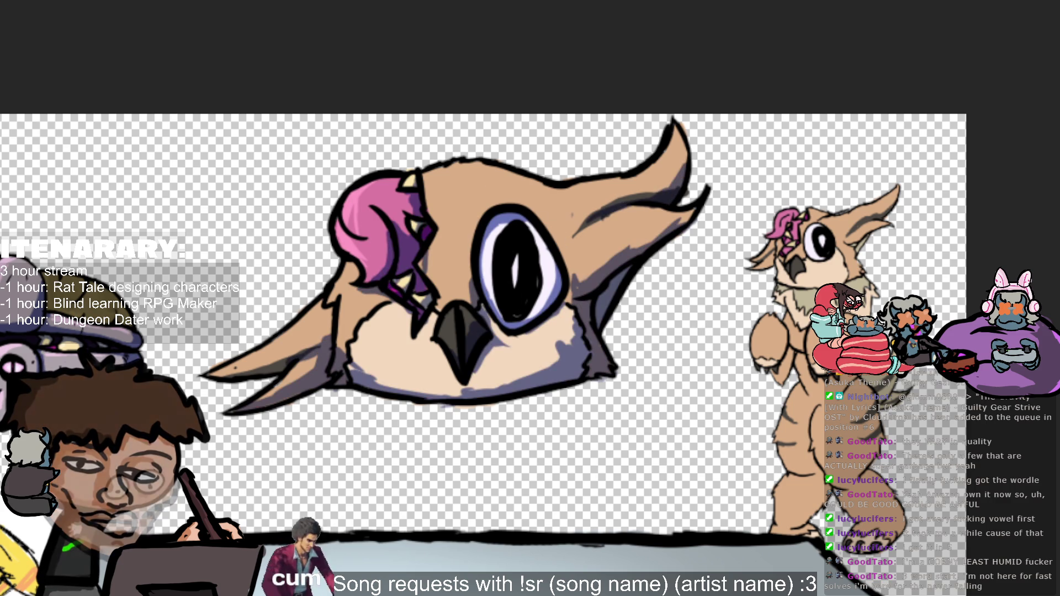
{"action": "key", "text": "ctrl+z"}
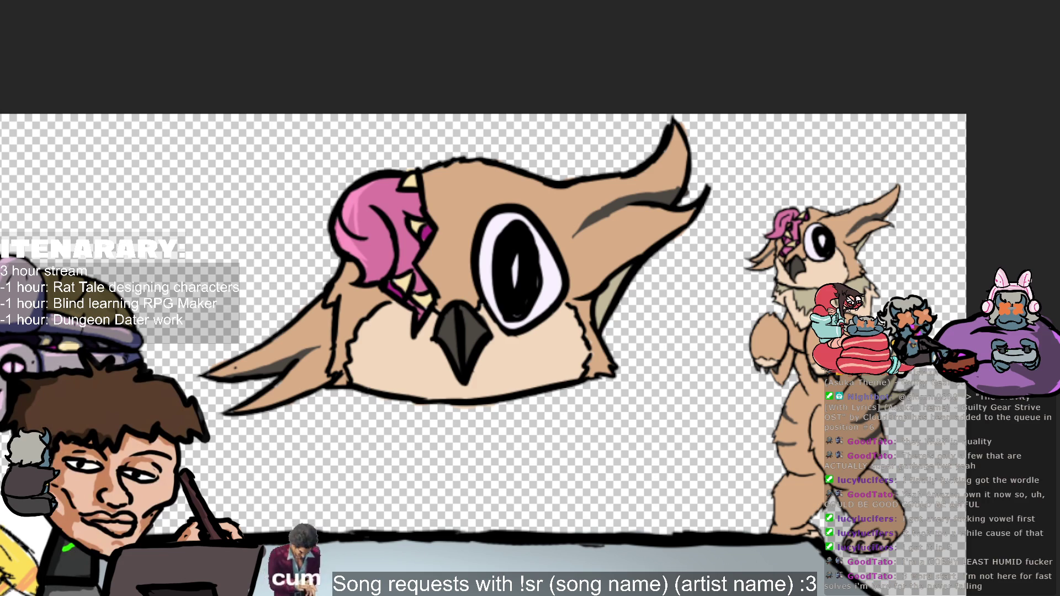
{"action": "key", "text": "ctrl+y"}
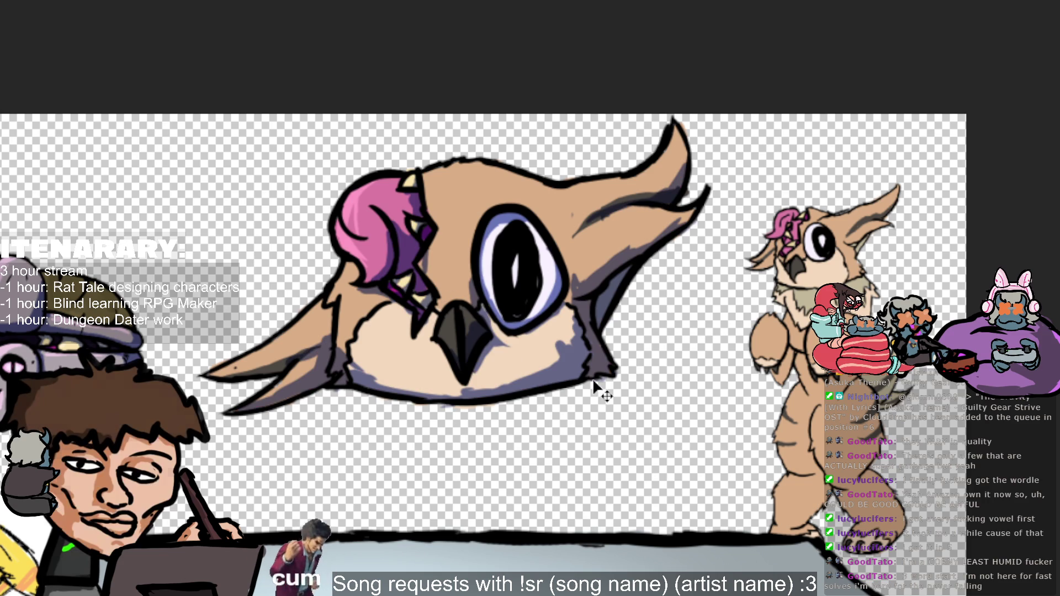
{"action": "scroll", "coordinate": [342, 442], "scroll_direction": "down", "scroll_amount": 1}
{"action": "scroll", "coordinate": [286, 500], "scroll_direction": "up", "scroll_amount": 2}
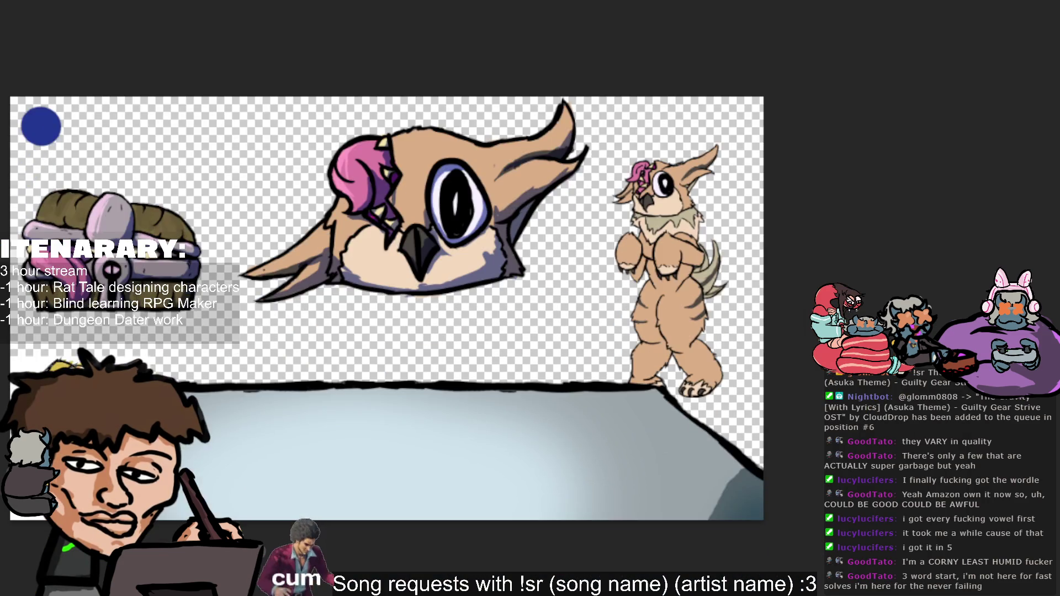
{"action": "scroll", "coordinate": [287, 499], "scroll_direction": "down", "scroll_amount": 1}
{"action": "scroll", "coordinate": [287, 500], "scroll_direction": "up", "scroll_amount": 1}
{"action": "scroll", "coordinate": [396, 354], "scroll_direction": "up", "scroll_amount": 1}
{"action": "scroll", "coordinate": [396, 353], "scroll_direction": "down", "scroll_amount": 1}
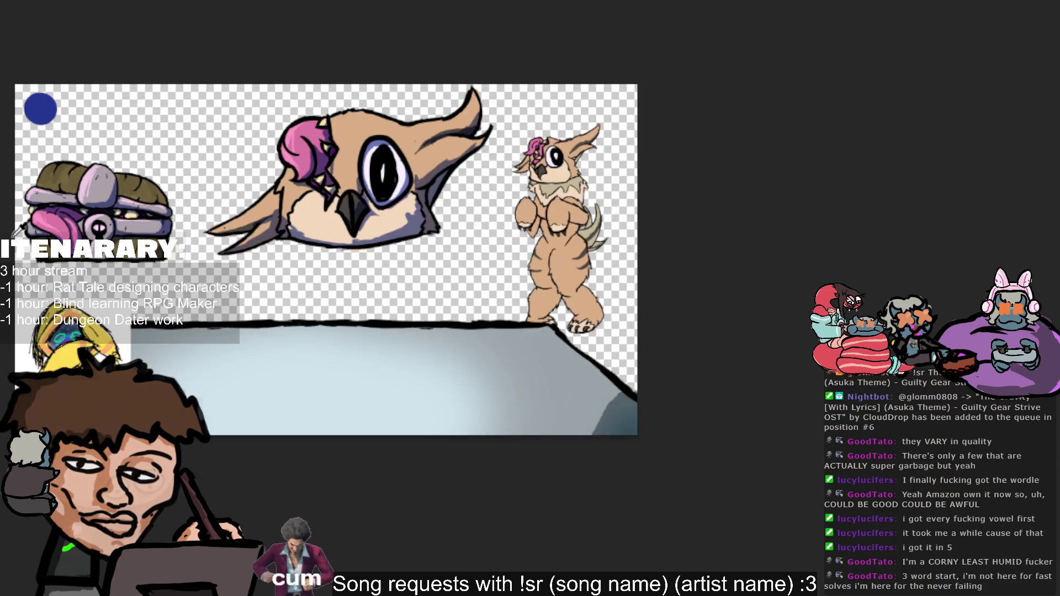
{"action": "scroll", "coordinate": [395, 353], "scroll_direction": "up", "scroll_amount": 1}
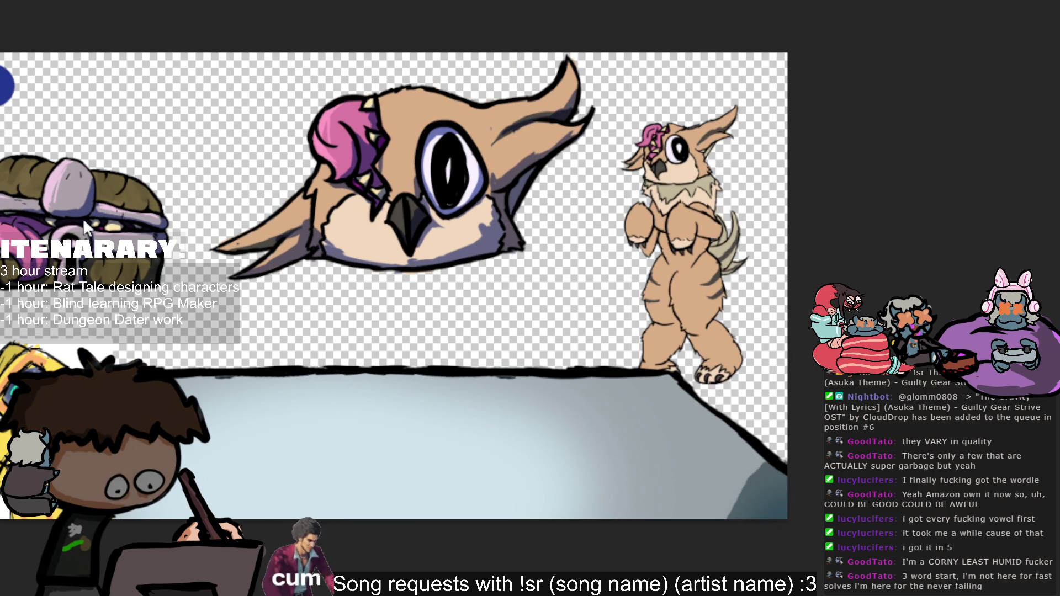
{"action": "key", "text": "h"}
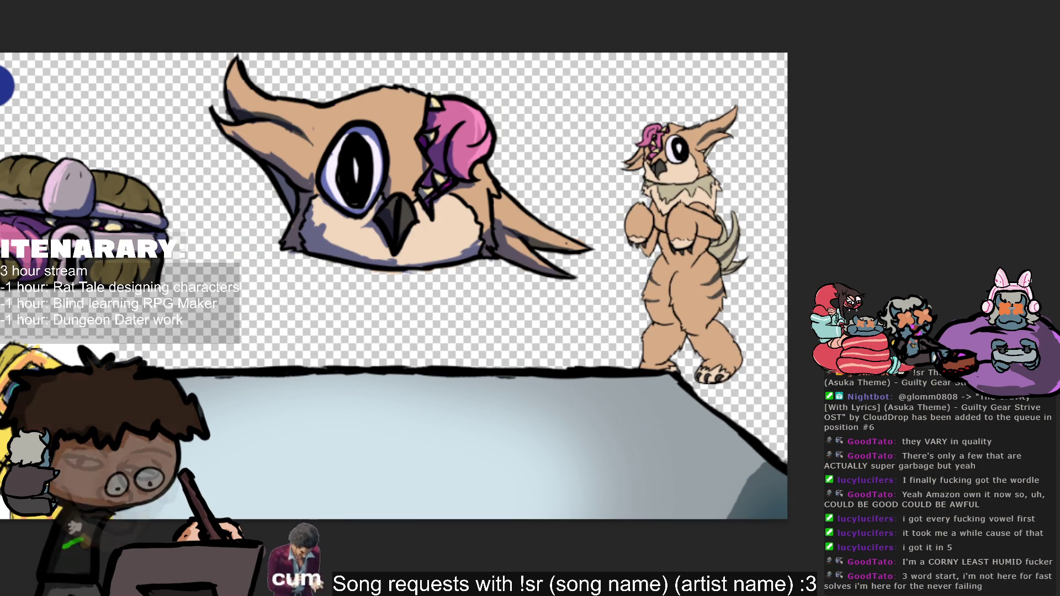
{"action": "key", "text": "h"}
{"action": "key", "text": "h"}
{"action": "key", "text": "h"}
{"action": "key", "text": "h"}
{"action": "key", "text": "h"}
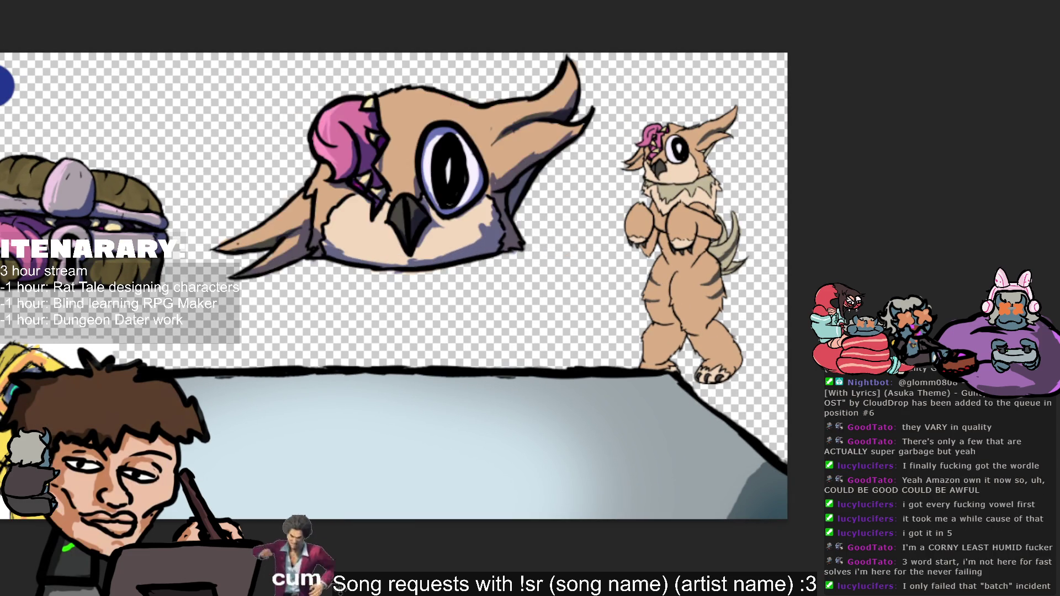
{"action": "key", "text": "h"}
{"action": "key", "text": "h"}
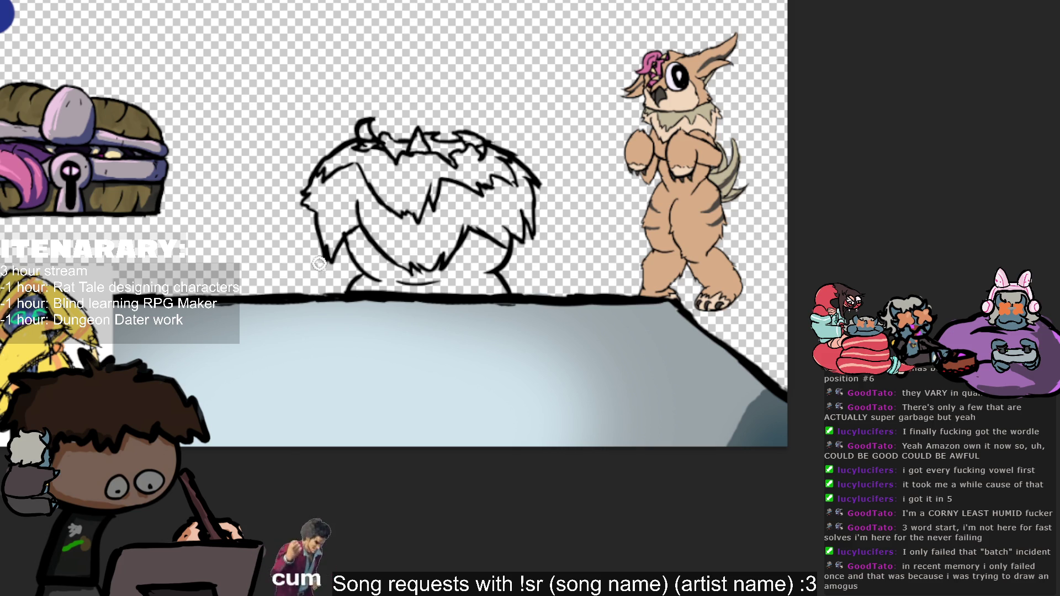
Step: Fill tan skin under the head's lower and right fur, then brush sampled lighter peach inside the hair
{"action": "mouse_move", "coordinate": [351, 286]}
{"action": "left_mouse_down"}
{"action": "mouse_move", "coordinate": [425, 284]}
{"action": "mouse_move", "coordinate": [384, 280]}
{"action": "mouse_move", "coordinate": [350, 223]}
{"action": "mouse_move", "coordinate": [359, 218]}
{"action": "mouse_move", "coordinate": [395, 271]}
{"action": "mouse_move", "coordinate": [374, 284]}
{"action": "mouse_move", "coordinate": [371, 271]}
{"action": "mouse_move", "coordinate": [435, 288]}
{"action": "mouse_move", "coordinate": [495, 285]}
{"action": "mouse_move", "coordinate": [485, 258]}
{"action": "mouse_move", "coordinate": [487, 288]}
{"action": "left_mouse_up"}
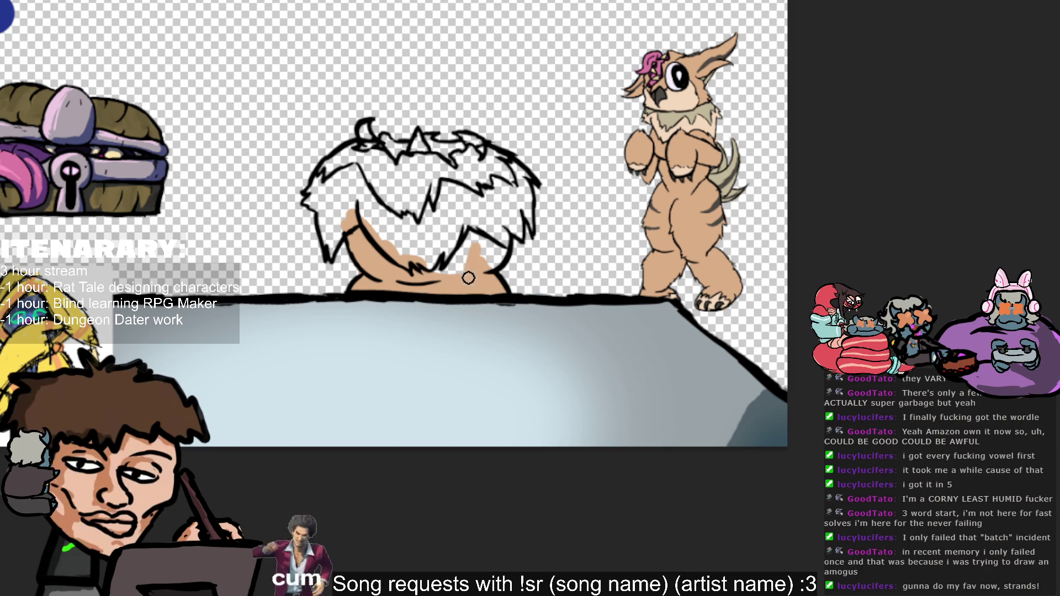
{"action": "mouse_move", "coordinate": [474, 270]}
{"action": "left_mouse_down"}
{"action": "mouse_move", "coordinate": [444, 255]}
{"action": "mouse_move", "coordinate": [480, 236]}
{"action": "mouse_move", "coordinate": [466, 240]}
{"action": "mouse_move", "coordinate": [480, 249]}
{"action": "left_mouse_up"}
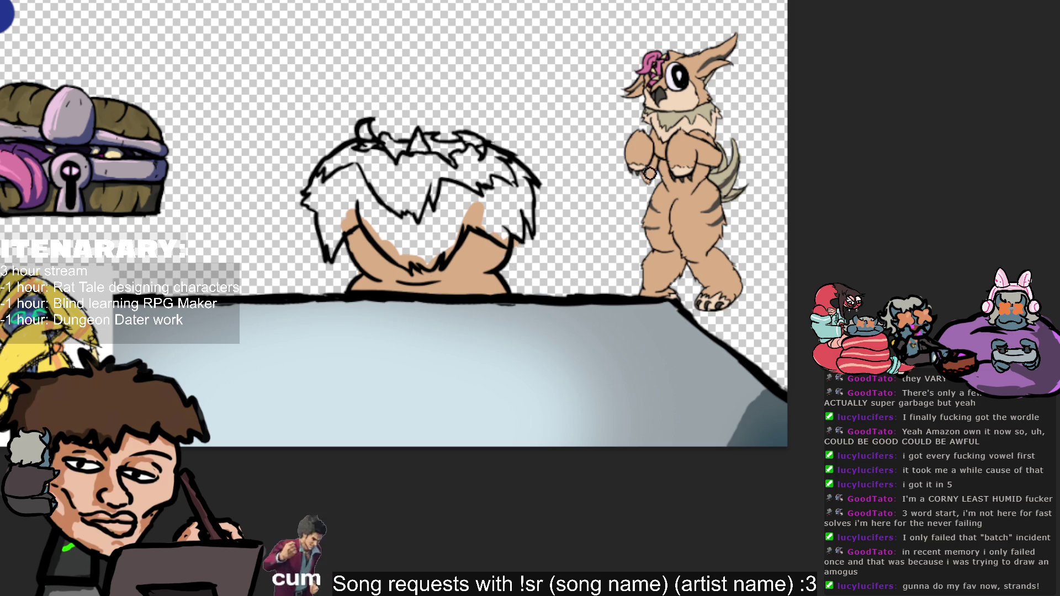
{"action": "left_click", "coordinate": [692, 121], "text": "alt"}
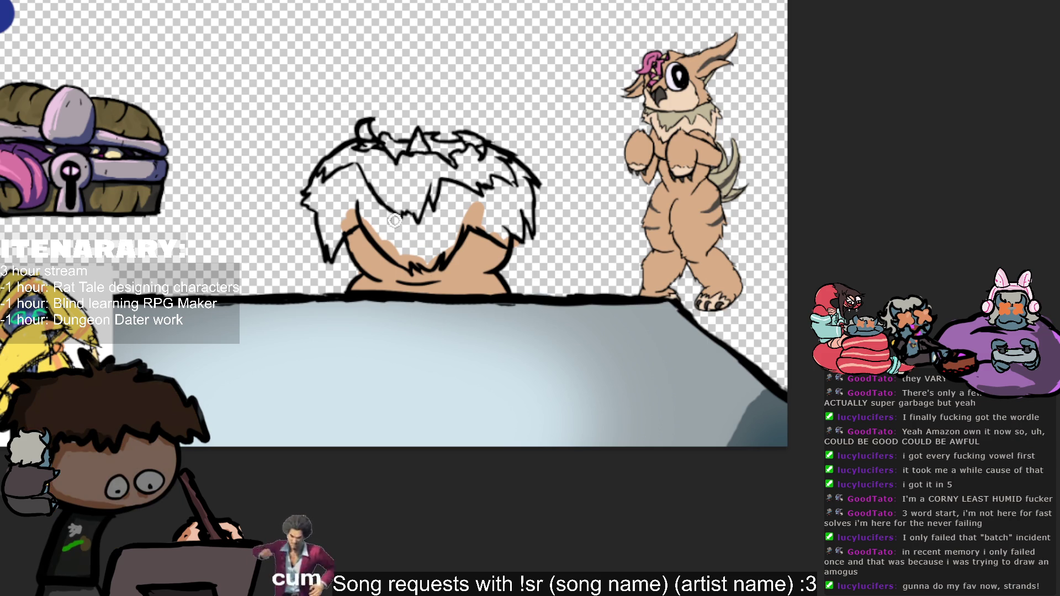
{"action": "mouse_move", "coordinate": [395, 221]}
{"action": "left_mouse_down"}
{"action": "mouse_move", "coordinate": [373, 238]}
{"action": "mouse_move", "coordinate": [359, 213]}
{"action": "mouse_move", "coordinate": [334, 222]}
{"action": "mouse_move", "coordinate": [332, 249]}
{"action": "mouse_move", "coordinate": [320, 205]}
{"action": "mouse_move", "coordinate": [332, 175]}
{"action": "mouse_move", "coordinate": [345, 194]}
{"action": "mouse_move", "coordinate": [354, 166]}
{"action": "mouse_move", "coordinate": [359, 205]}
{"action": "mouse_move", "coordinate": [397, 254]}
{"action": "mouse_move", "coordinate": [414, 257]}
{"action": "mouse_move", "coordinate": [431, 229]}
{"action": "mouse_move", "coordinate": [451, 217]}
{"action": "mouse_move", "coordinate": [456, 229]}
{"action": "mouse_move", "coordinate": [463, 199]}
{"action": "mouse_move", "coordinate": [408, 201]}
{"action": "mouse_move", "coordinate": [448, 220]}
{"action": "mouse_move", "coordinate": [429, 223]}
{"action": "mouse_move", "coordinate": [482, 213]}
{"action": "mouse_move", "coordinate": [497, 232]}
{"action": "mouse_move", "coordinate": [492, 199]}
{"action": "mouse_move", "coordinate": [516, 246]}
{"action": "mouse_move", "coordinate": [502, 199]}
{"action": "mouse_move", "coordinate": [513, 232]}
{"action": "mouse_move", "coordinate": [527, 208]}
{"action": "mouse_move", "coordinate": [519, 176]}
{"action": "mouse_move", "coordinate": [509, 164]}
{"action": "mouse_move", "coordinate": [520, 190]}
{"action": "mouse_move", "coordinate": [497, 172]}
{"action": "left_mouse_up"}
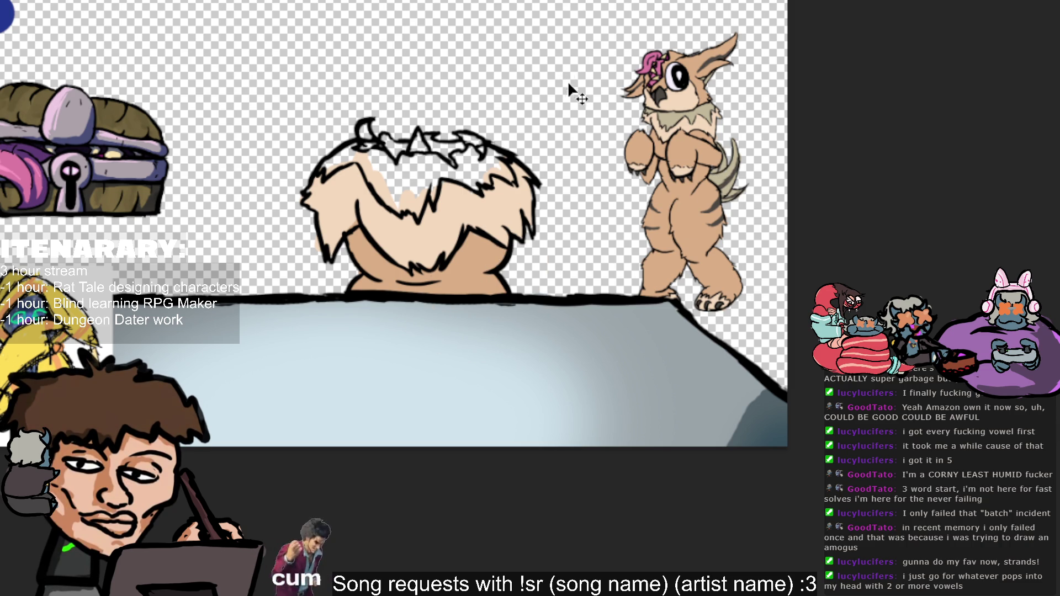
Step: Sample a colour, brush tan shading down the fur, and cover the white crown patch grey-tan
{"action": "left_click", "coordinate": [651, 106], "text": "alt"}
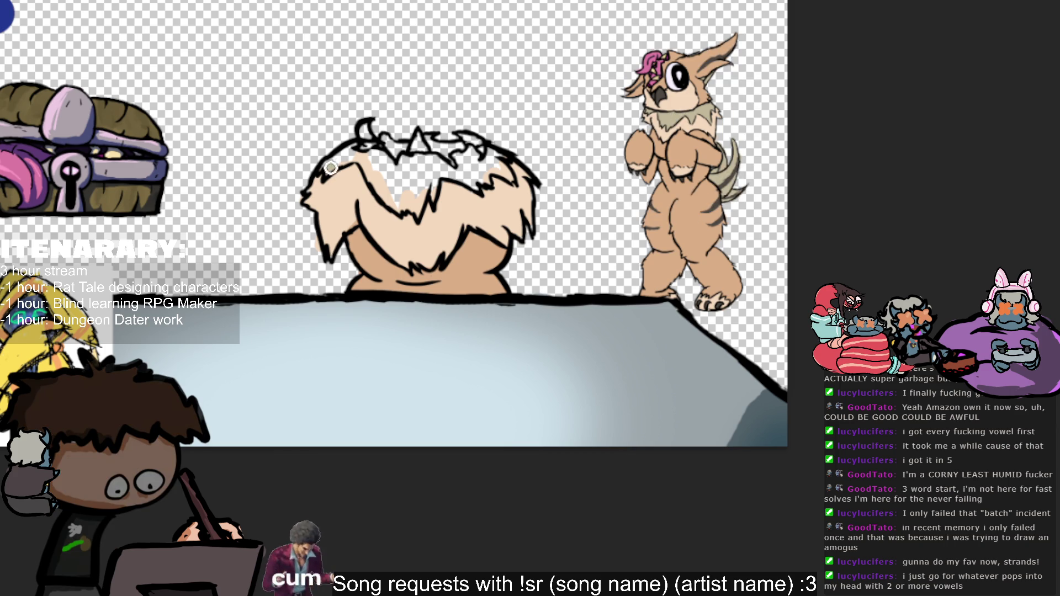
{"action": "mouse_move", "coordinate": [351, 149]}
{"action": "left_mouse_down"}
{"action": "mouse_move", "coordinate": [395, 201]}
{"action": "mouse_move", "coordinate": [418, 201]}
{"action": "mouse_move", "coordinate": [419, 185]}
{"action": "mouse_move", "coordinate": [387, 198]}
{"action": "mouse_move", "coordinate": [389, 163]}
{"action": "mouse_move", "coordinate": [409, 193]}
{"action": "mouse_move", "coordinate": [416, 166]}
{"action": "mouse_move", "coordinate": [433, 165]}
{"action": "left_mouse_up"}
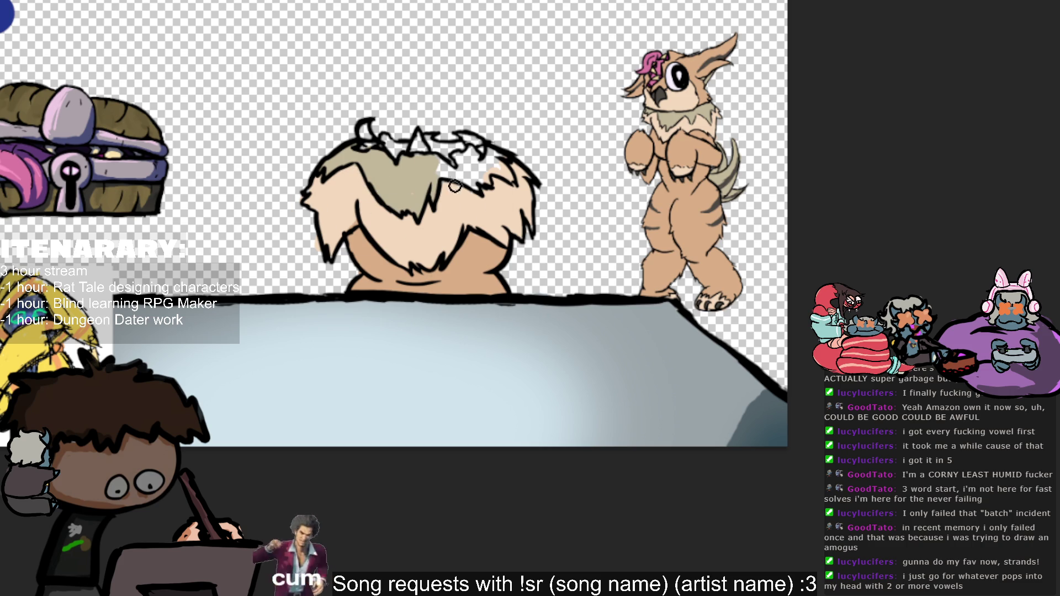
{"action": "mouse_move", "coordinate": [454, 185]}
{"action": "left_mouse_down"}
{"action": "mouse_move", "coordinate": [442, 165]}
{"action": "mouse_move", "coordinate": [475, 182]}
{"action": "mouse_move", "coordinate": [481, 159]}
{"action": "mouse_move", "coordinate": [505, 175]}
{"action": "left_mouse_up"}
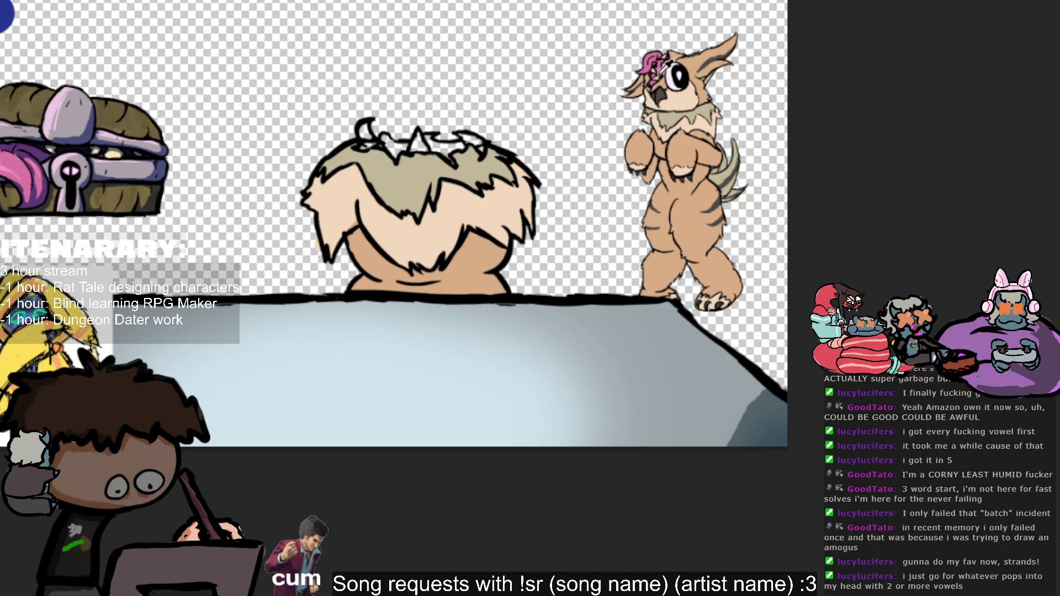
Step: Zoom to the treasure chest and eyedrop its purple for the hair accents
{"action": "scroll", "coordinate": [293, 171], "scroll_direction": "up", "scroll_amount": 1}
{"action": "scroll", "coordinate": [302, 118], "scroll_direction": "up", "scroll_amount": 2}
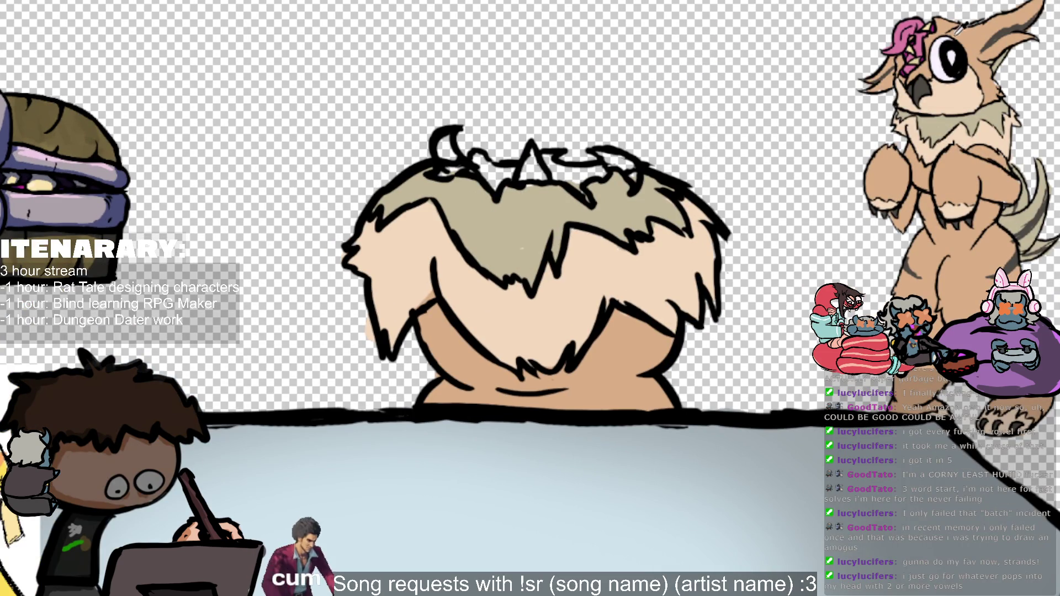
{"action": "scroll", "coordinate": [690, 142], "scroll_direction": "down", "scroll_amount": 2}
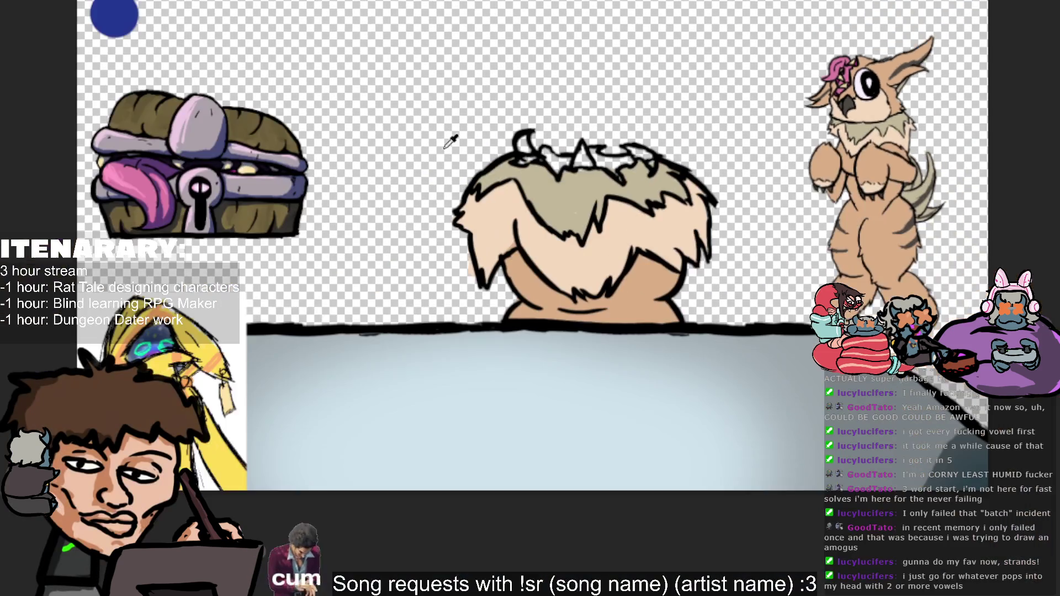
{"action": "scroll", "coordinate": [258, 161], "scroll_direction": "up", "scroll_amount": 5}
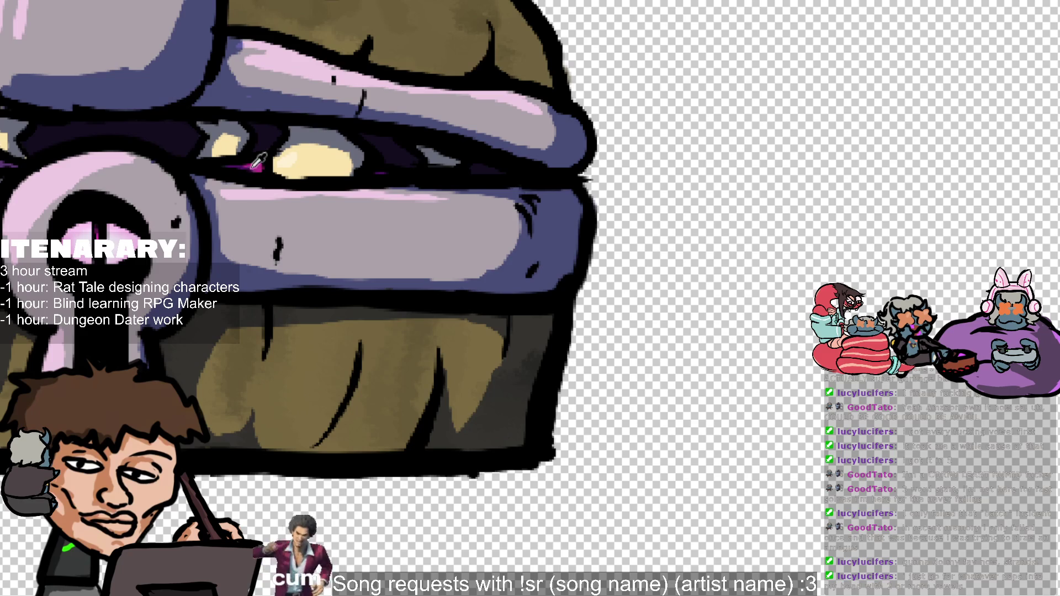
{"action": "scroll", "coordinate": [257, 161], "scroll_direction": "down", "scroll_amount": 4}
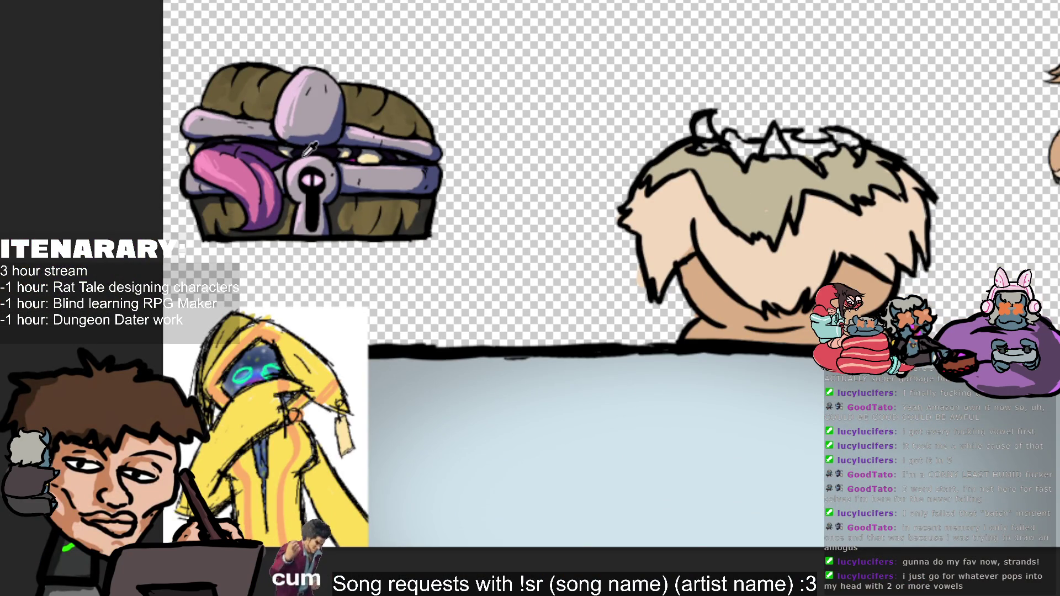
{"action": "left_click", "coordinate": [311, 147]}
{"action": "scroll", "coordinate": [906, 210], "scroll_direction": "up", "scroll_amount": 2}
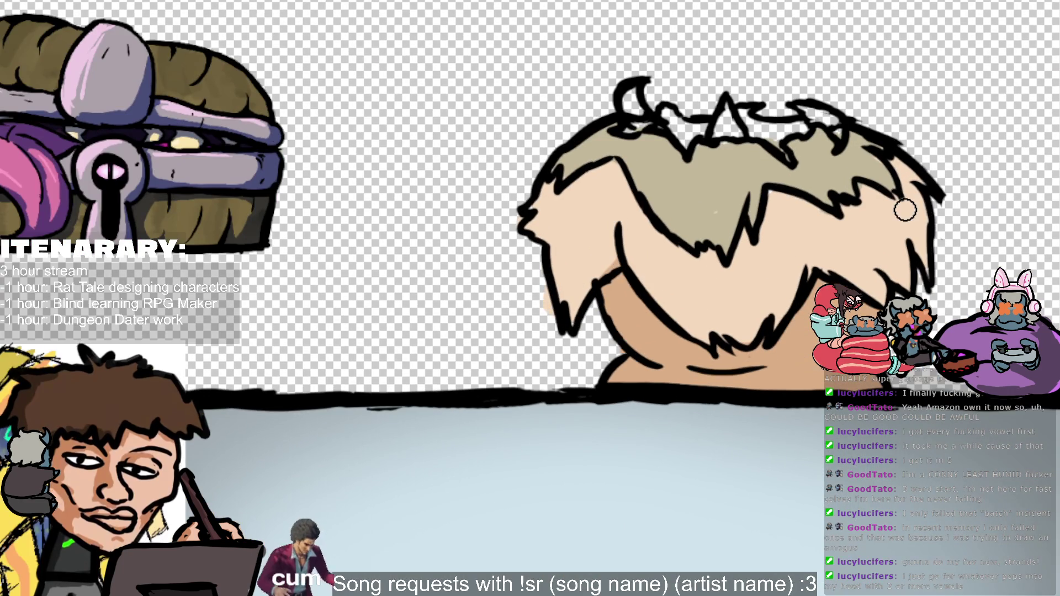
Step: Paint dark purple accents along the hair, undoing stray strokes and covering one with beige
{"action": "left_click_drag", "start_coordinate": [689, 155], "coordinate": [678, 128]}
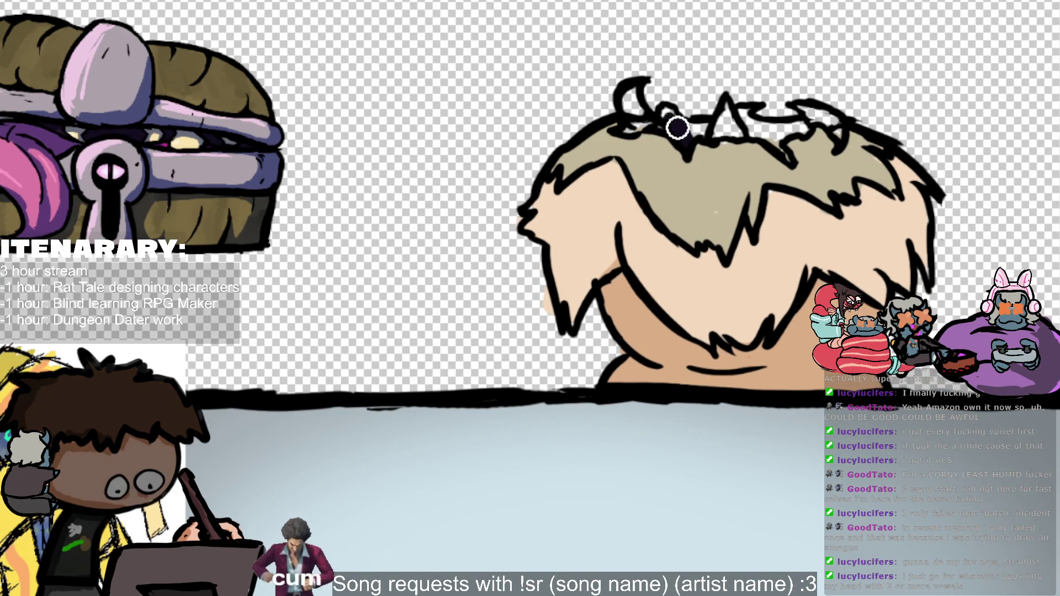
{"action": "key", "text": "ctrl+z"}
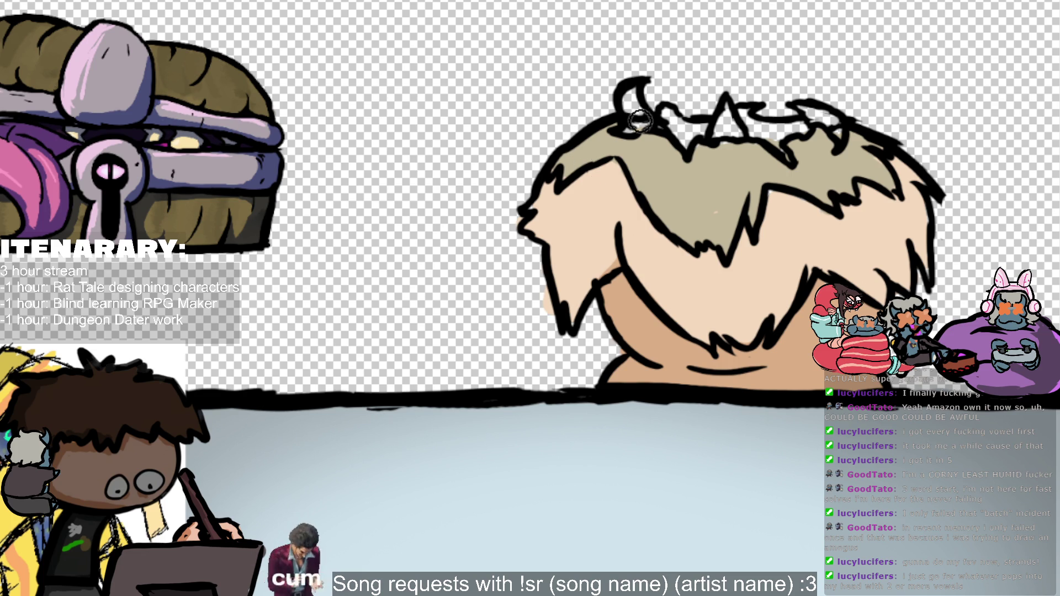
{"action": "mouse_move", "coordinate": [668, 117]}
{"action": "left_mouse_down"}
{"action": "mouse_move", "coordinate": [688, 143]}
{"action": "mouse_move", "coordinate": [691, 127]}
{"action": "mouse_move", "coordinate": [705, 126]}
{"action": "mouse_move", "coordinate": [776, 147]}
{"action": "mouse_move", "coordinate": [768, 134]}
{"action": "mouse_move", "coordinate": [793, 118]}
{"action": "mouse_move", "coordinate": [806, 124]}
{"action": "left_mouse_up"}
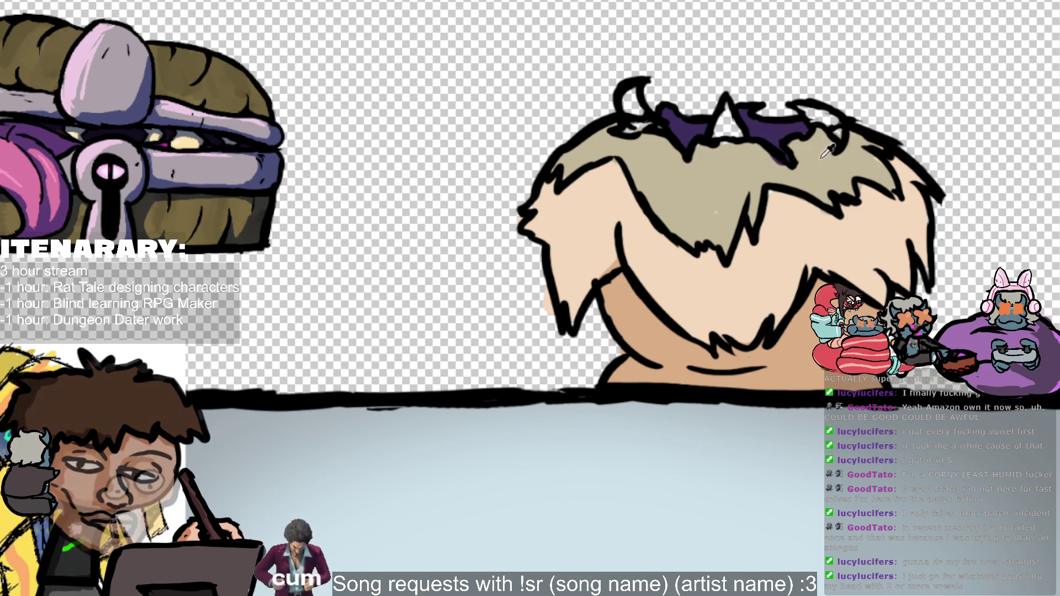
{"action": "mouse_move", "coordinate": [759, 159]}
{"action": "left_mouse_down"}
{"action": "mouse_move", "coordinate": [784, 130]}
{"action": "mouse_move", "coordinate": [769, 138]}
{"action": "mouse_move", "coordinate": [795, 172]}
{"action": "left_mouse_up"}
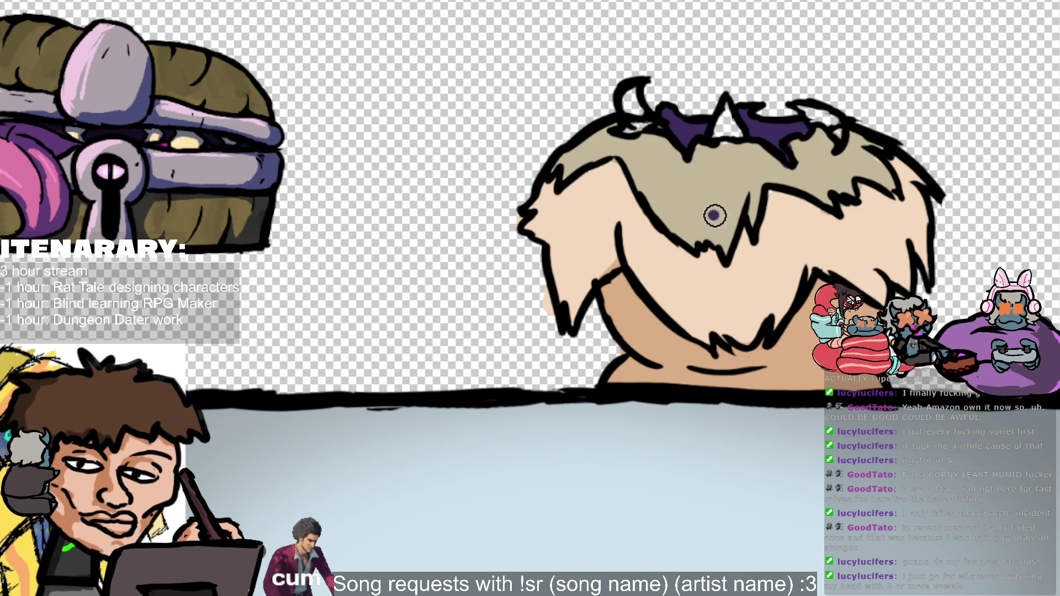
{"action": "left_click_drag", "start_coordinate": [712, 213], "coordinate": [743, 216]}
{"action": "key", "text": "ctrl+z"}
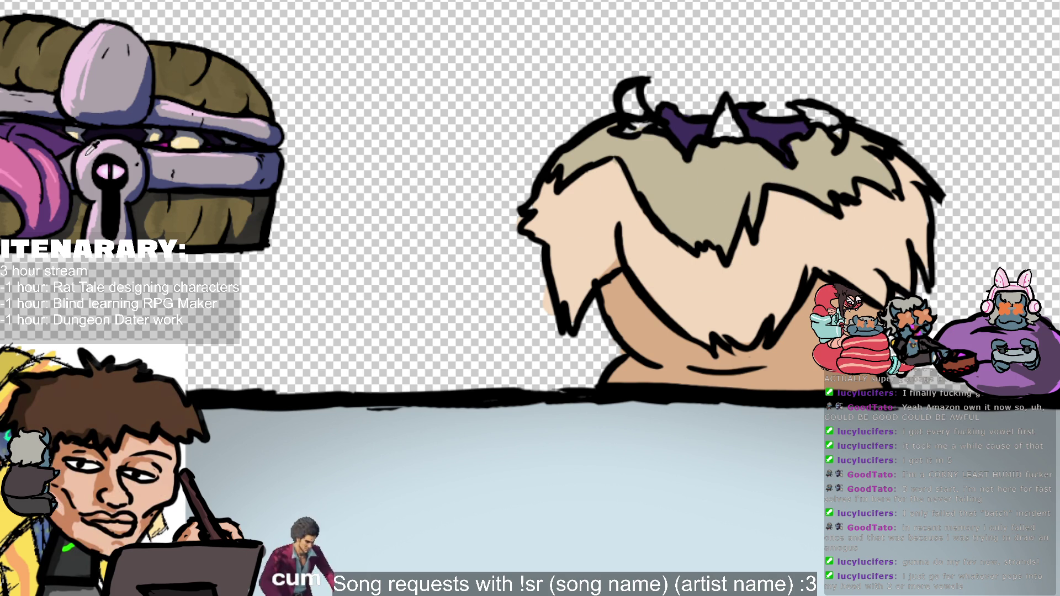
Step: Sample the chest's magenta and, with a much smaller brush, mark the left and right horn bands
{"action": "scroll", "coordinate": [123, 146], "scroll_direction": "up", "scroll_amount": 1}
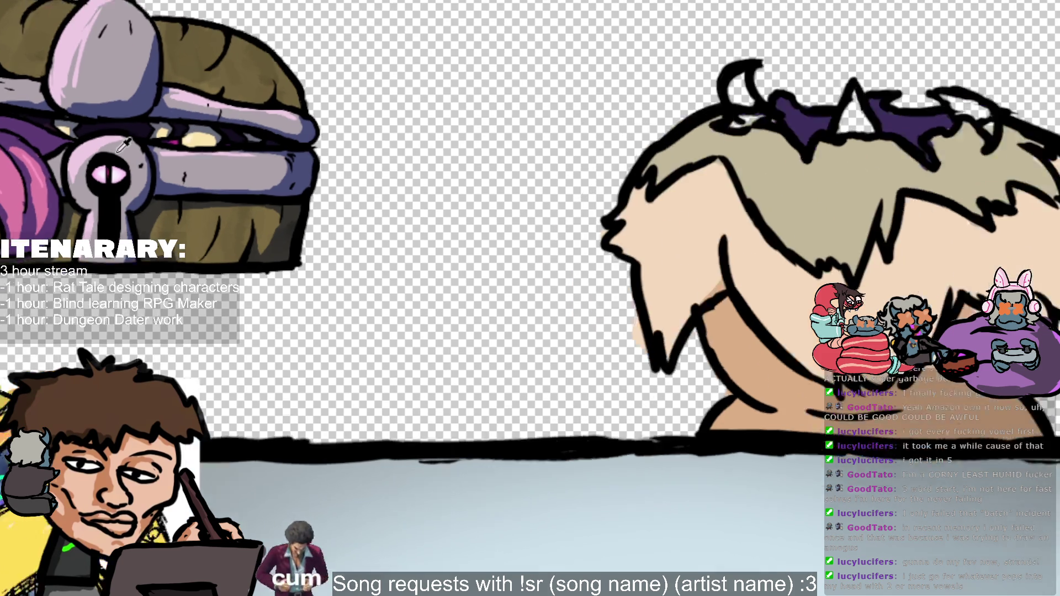
{"action": "scroll", "coordinate": [126, 144], "scroll_direction": "up", "scroll_amount": 3}
{"action": "left_click", "coordinate": [180, 148]}
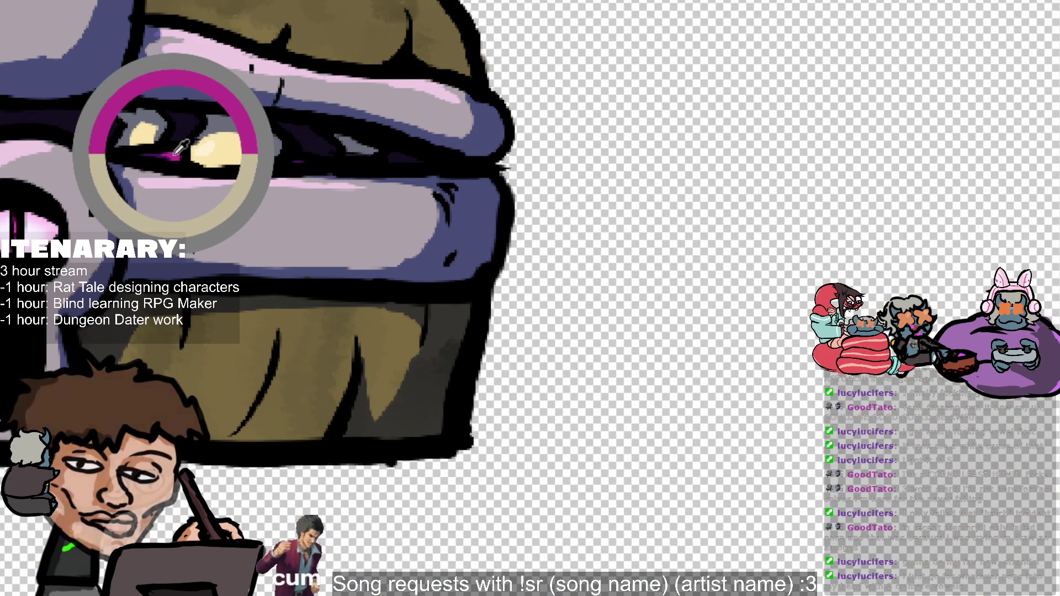
{"action": "scroll", "coordinate": [743, 166], "scroll_direction": "down", "scroll_amount": 4}
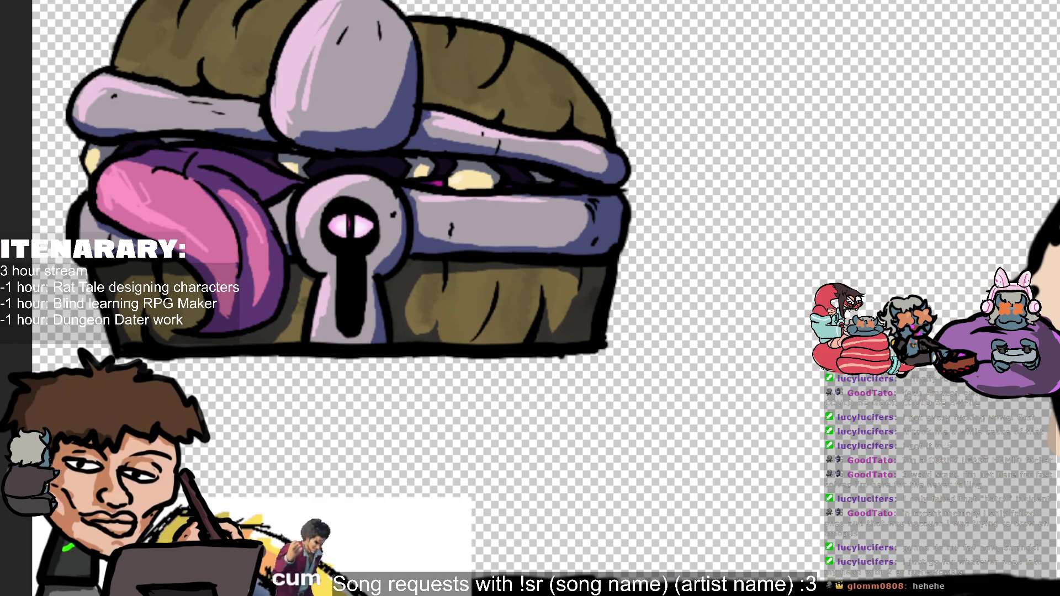
{"action": "scroll", "coordinate": [530, 298], "scroll_direction": "right", "scroll_amount": 5}
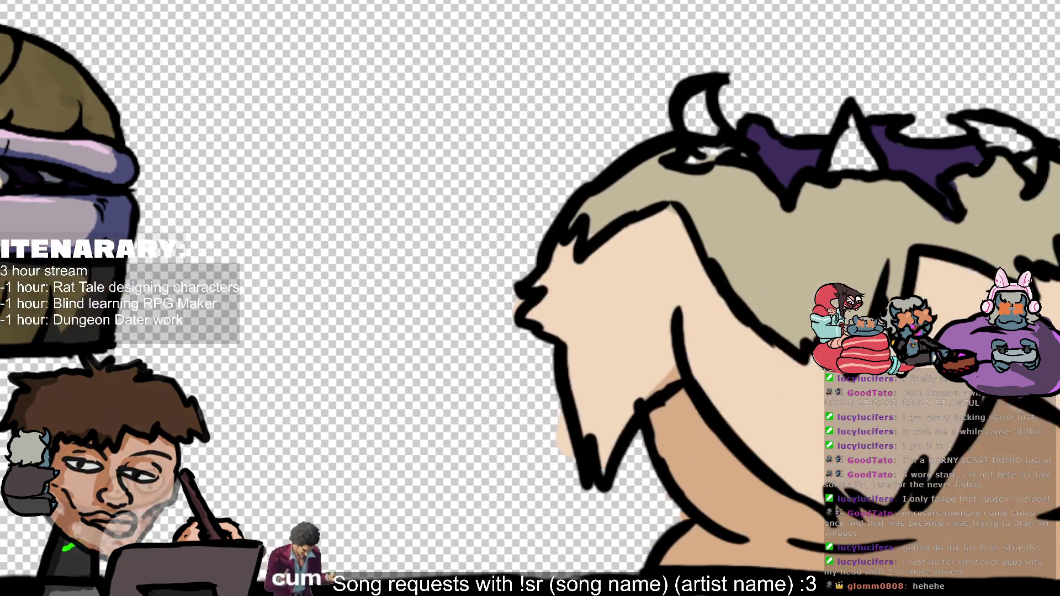
{"action": "scroll", "coordinate": [497, 262], "scroll_direction": "down", "scroll_amount": 5}
{"action": "scroll", "coordinate": [498, 263], "scroll_direction": "up", "scroll_amount": 3}
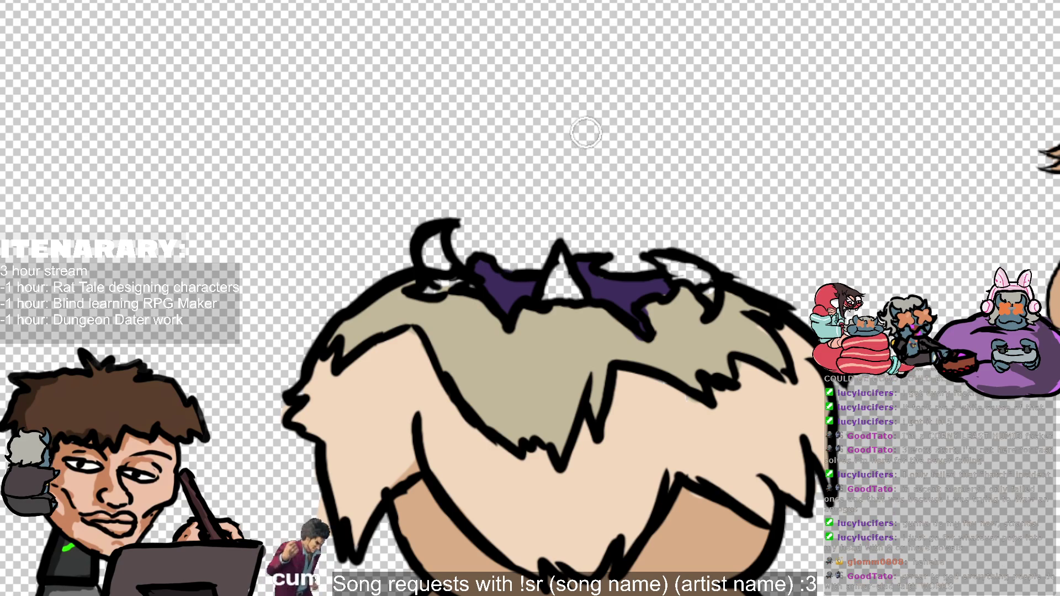
{"action": "key", "text": "bracketleft"}
{"action": "key", "text": "bracketleft"}
{"action": "key", "text": "bracketleft"}
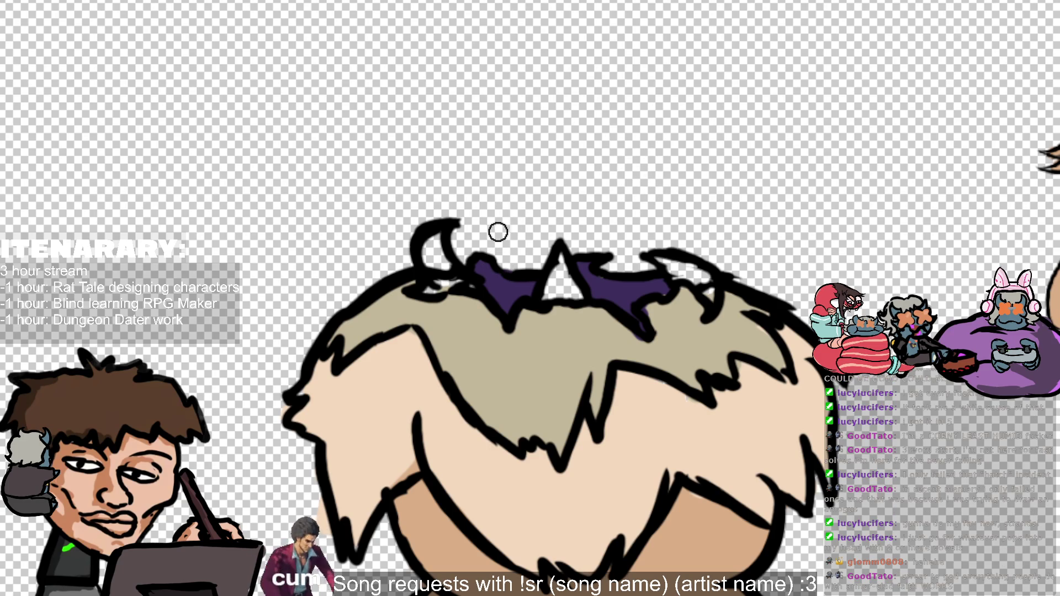
{"action": "left_click_drag", "start_coordinate": [432, 291], "coordinate": [445, 288]}
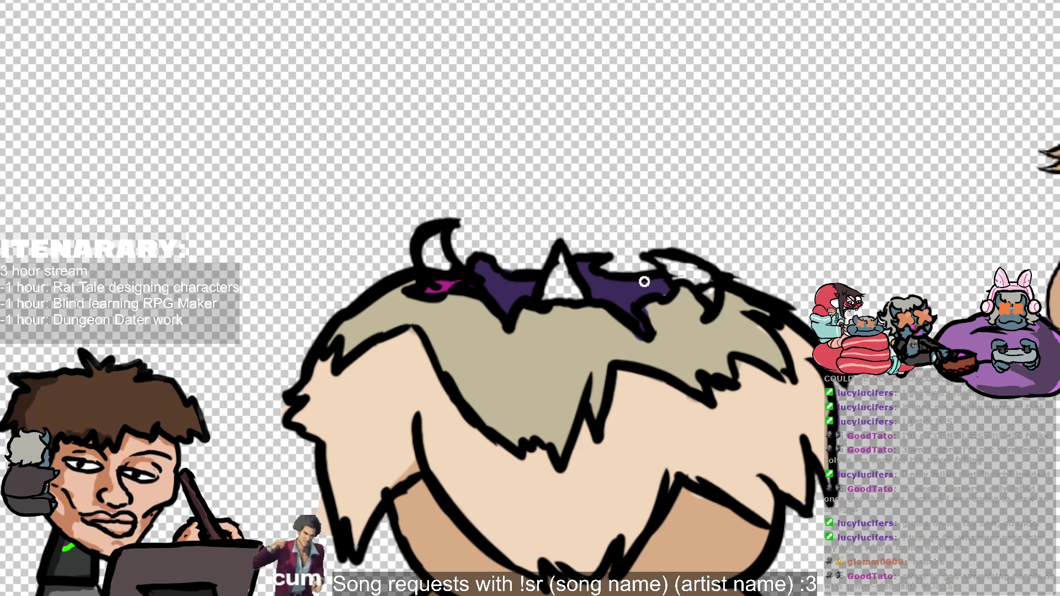
{"action": "left_click_drag", "start_coordinate": [708, 291], "coordinate": [714, 299]}
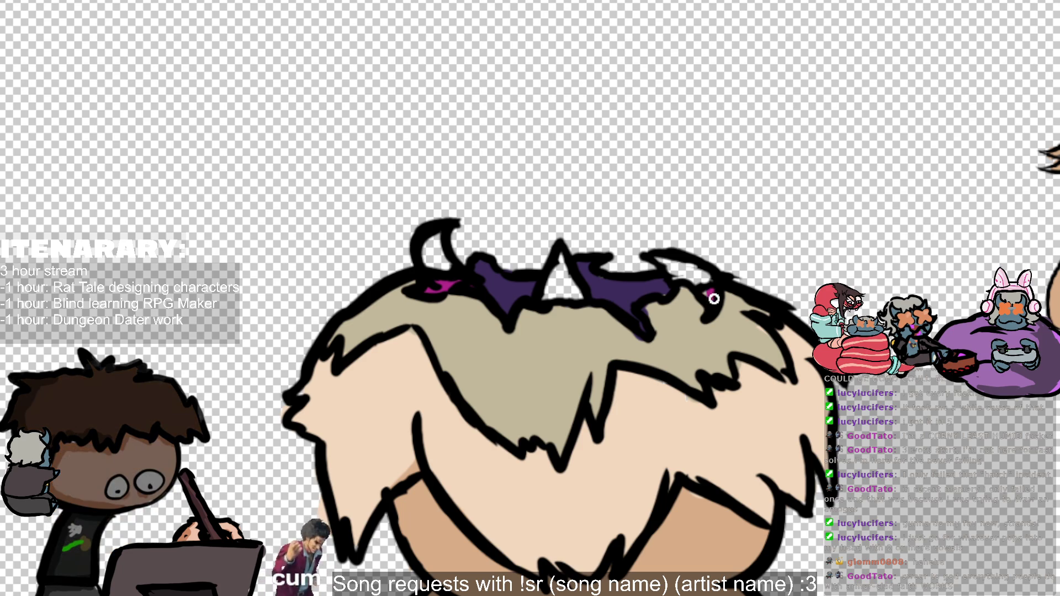
{"action": "left_click", "coordinate": [666, 296], "text": "alt"}
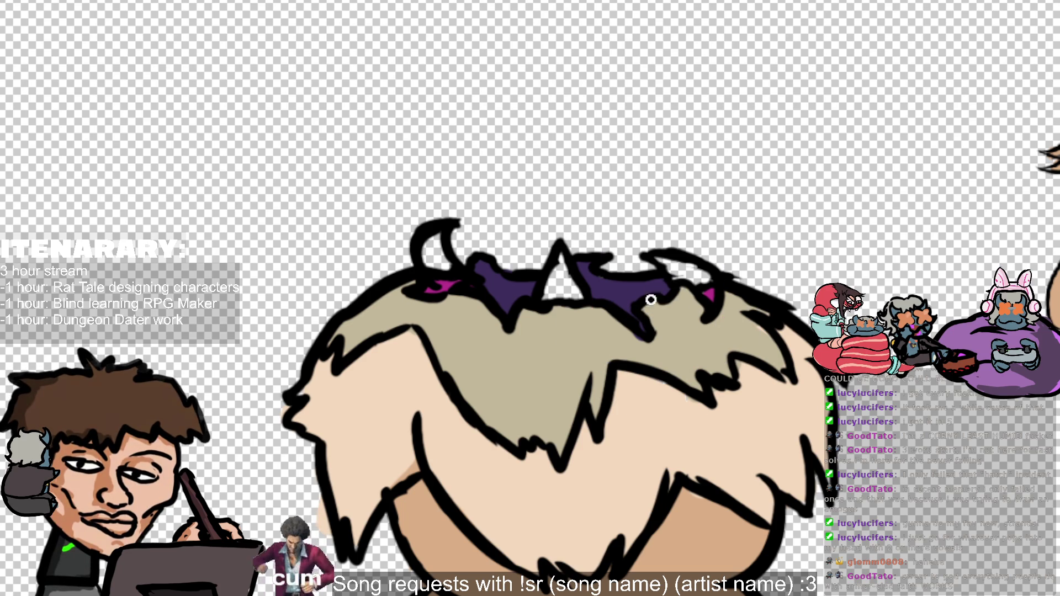
{"action": "key", "text": "ctrl+0"}
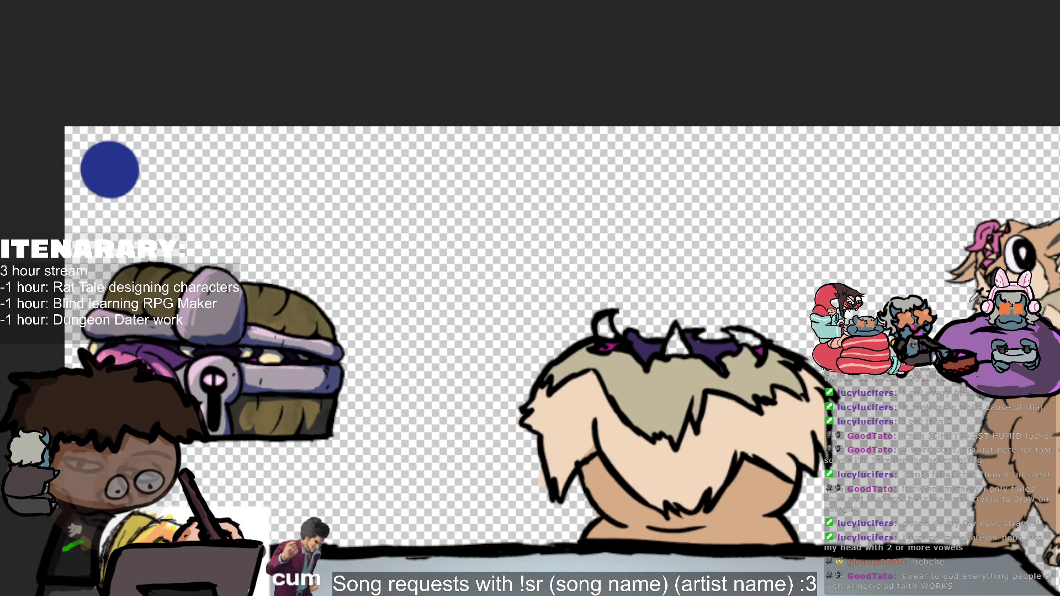
Step: Eyedrop the cream hair colour and the blue circle swatch to colour the horn tips
{"action": "scroll", "coordinate": [102, 332], "scroll_direction": "up", "scroll_amount": 1}
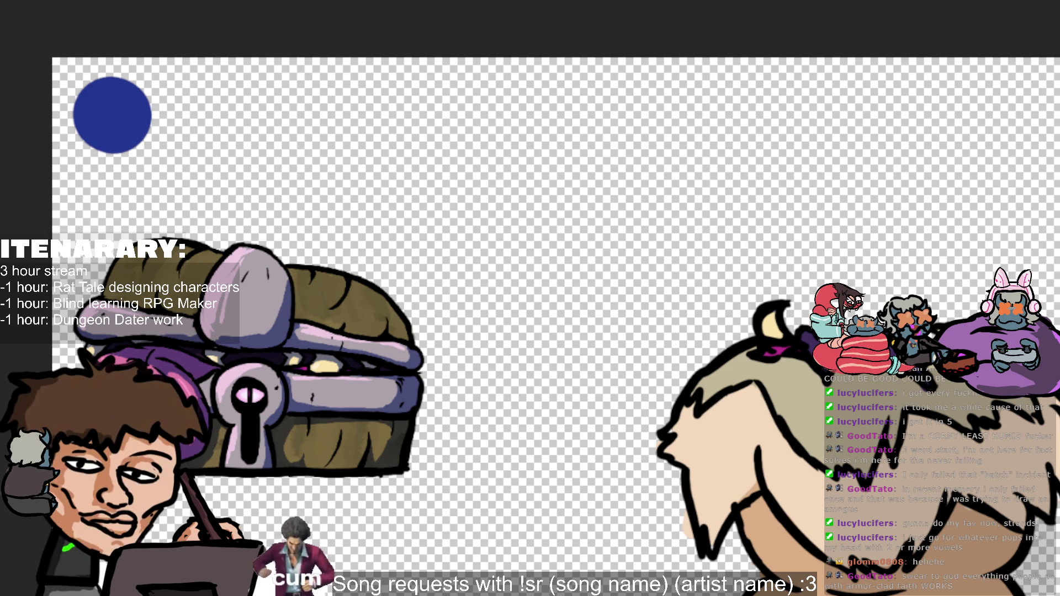
{"action": "scroll", "coordinate": [552, 332], "scroll_direction": "down", "scroll_amount": 2}
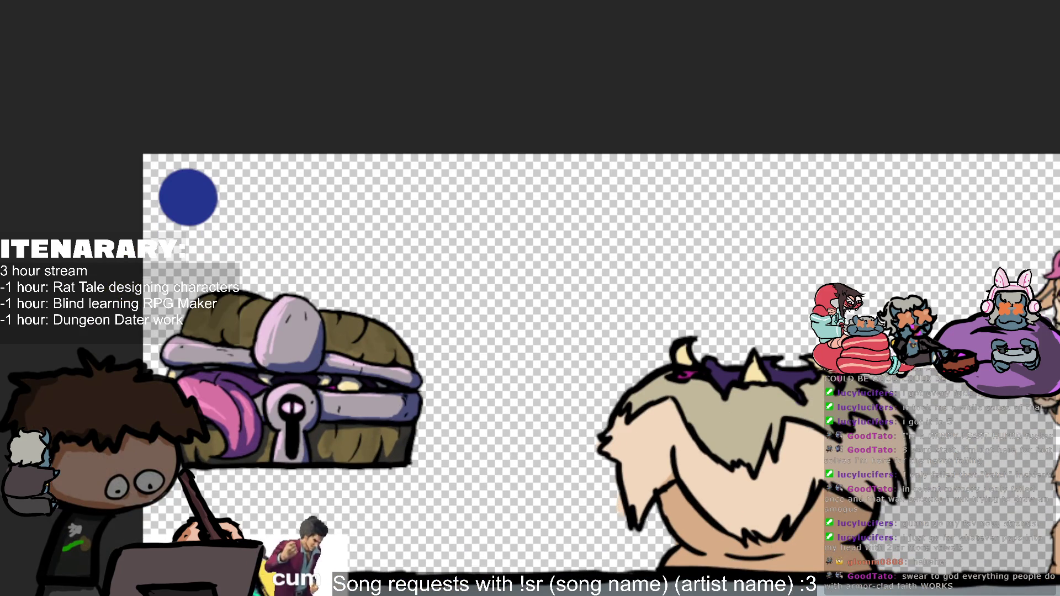
{"action": "scroll", "coordinate": [807, 497], "scroll_direction": "right", "scroll_amount": 2}
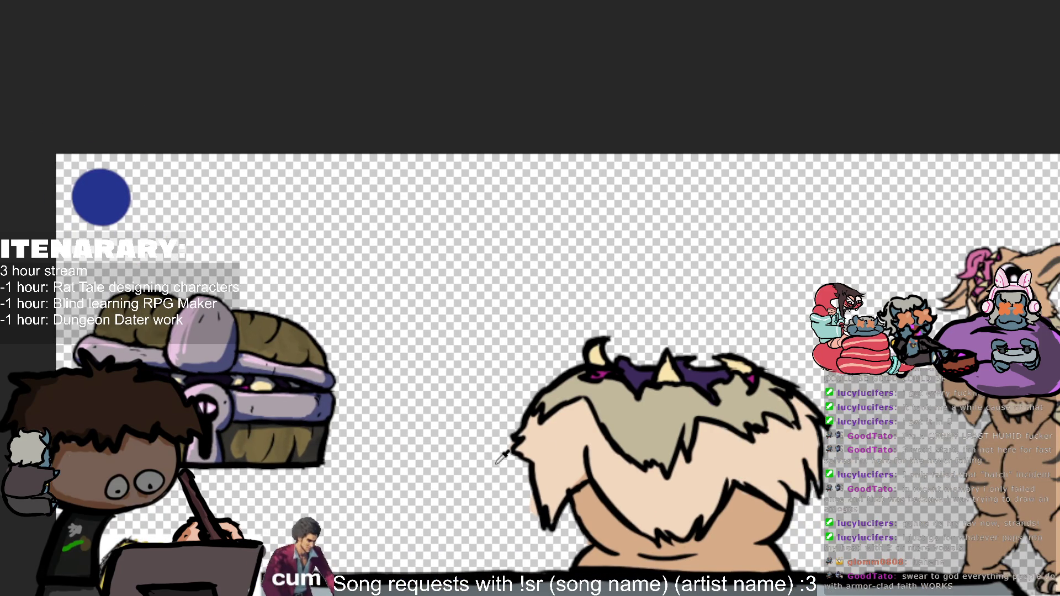
{"action": "left_click", "coordinate": [557, 437], "text": "alt"}
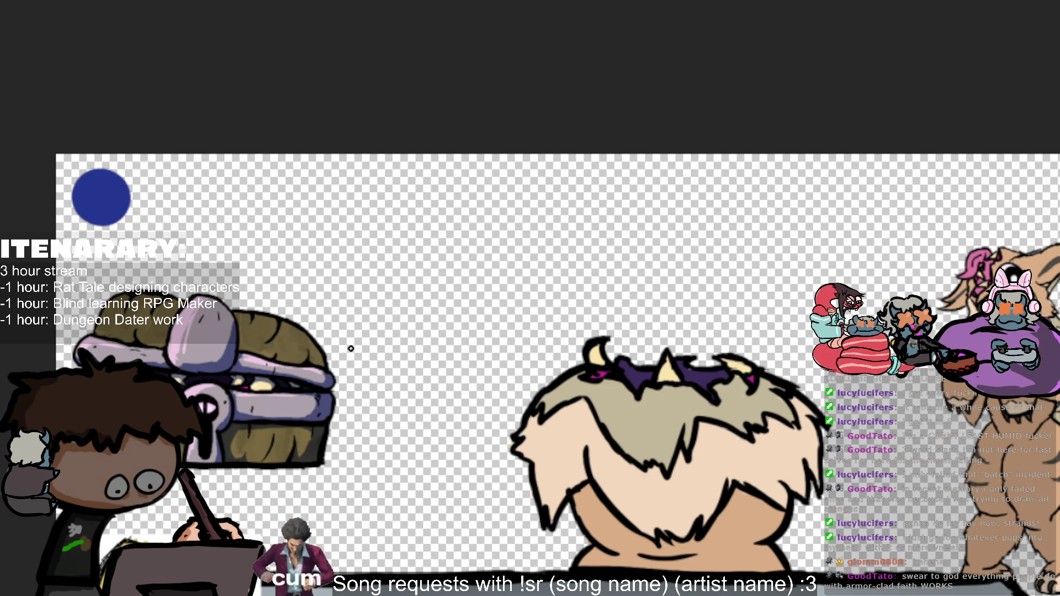
{"action": "left_click", "coordinate": [128, 206], "text": "ctrl"}
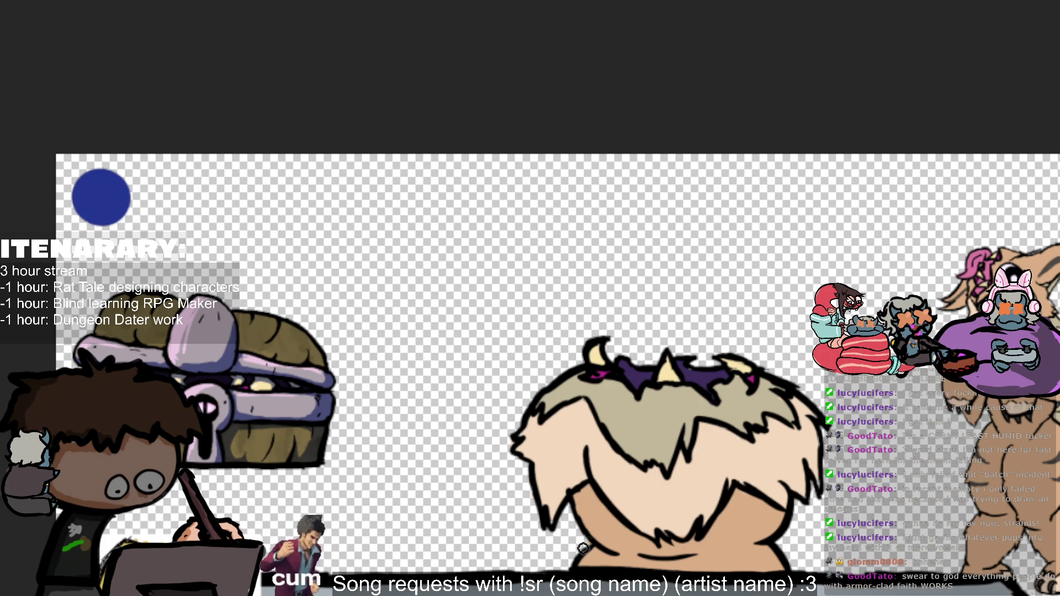
Step: Paint grey-purple shading along the belly's lower edge, replacing an overlong first stroke
{"action": "mouse_move", "coordinate": [585, 546]}
{"action": "left_mouse_down"}
{"action": "mouse_move", "coordinate": [600, 497]}
{"action": "mouse_move", "coordinate": [589, 516]}
{"action": "mouse_move", "coordinate": [587, 490]}
{"action": "mouse_move", "coordinate": [619, 549]}
{"action": "mouse_move", "coordinate": [657, 561]}
{"action": "mouse_move", "coordinate": [608, 563]}
{"action": "left_mouse_up"}
{"action": "key", "text": "ctrl+z"}
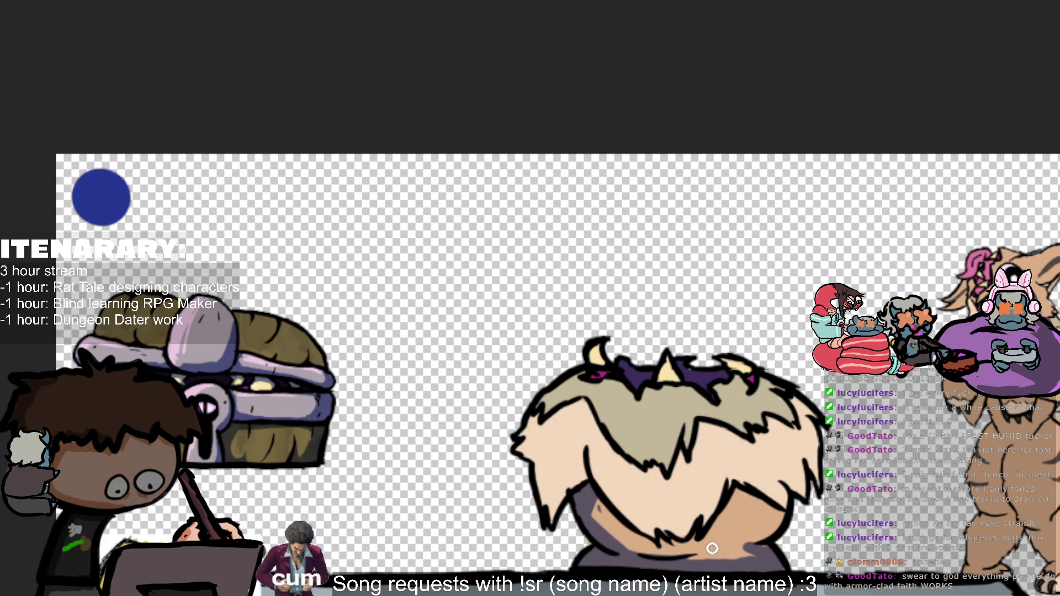
{"action": "mouse_move", "coordinate": [676, 553]}
{"action": "left_mouse_down"}
{"action": "mouse_move", "coordinate": [746, 535]}
{"action": "mouse_move", "coordinate": [692, 547]}
{"action": "left_mouse_up"}
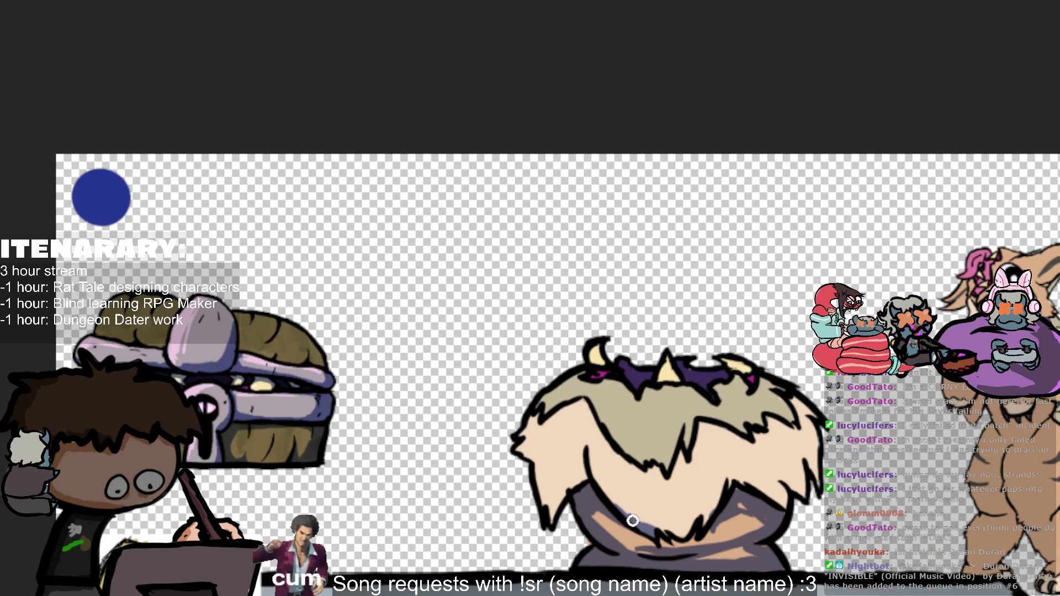
Step: Build up purple-grey diagonal shading across the belly and along the fur sides
{"action": "mouse_move", "coordinate": [633, 521]}
{"action": "left_mouse_down"}
{"action": "mouse_move", "coordinate": [604, 491]}
{"action": "mouse_move", "coordinate": [649, 526]}
{"action": "left_mouse_up"}
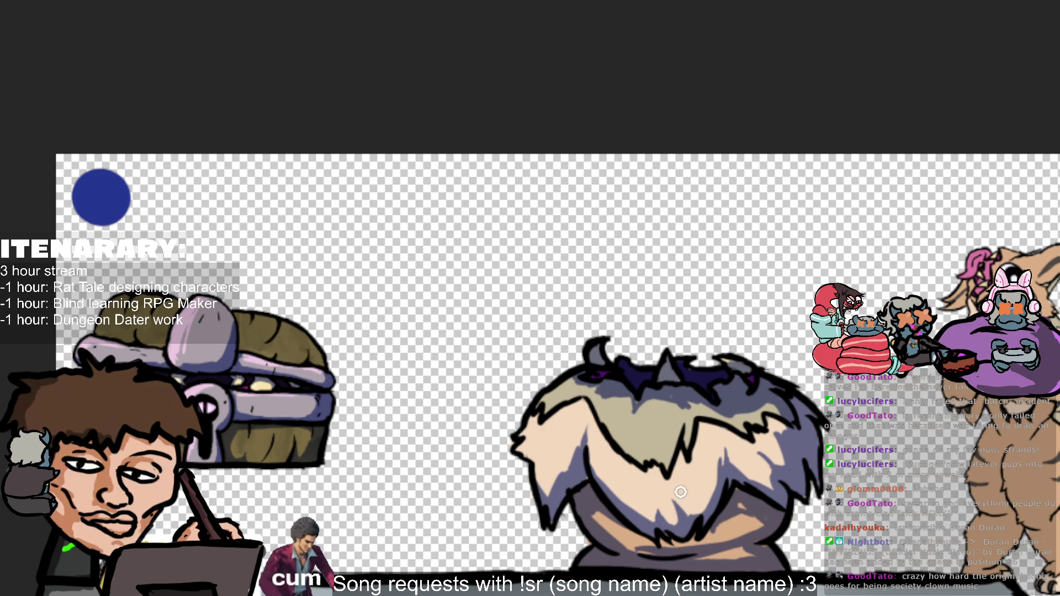
{"action": "scroll", "coordinate": [680, 492], "scroll_direction": "down", "scroll_amount": 2}
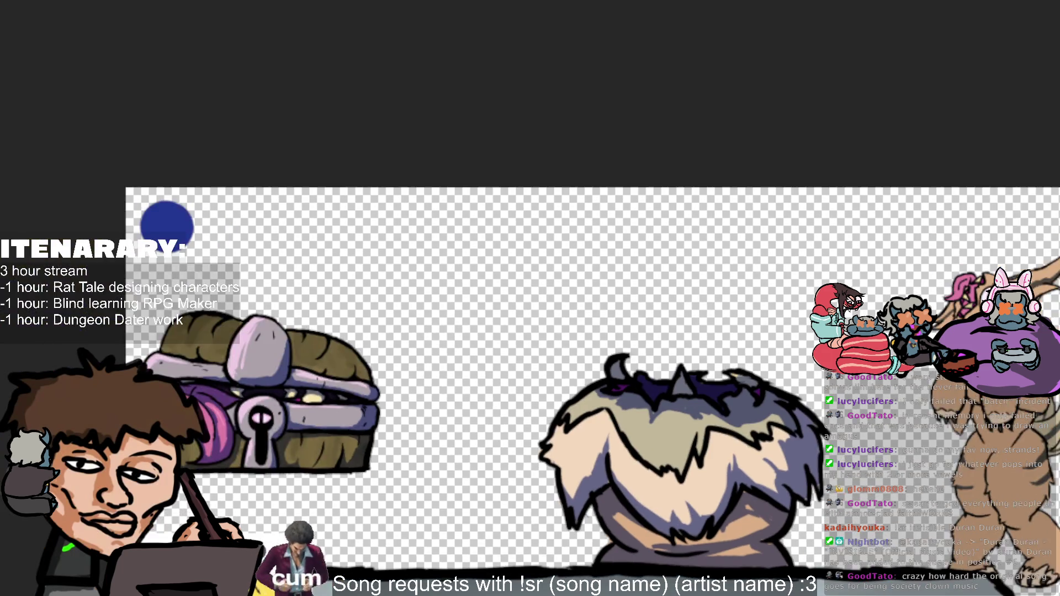
Step: Scroll the canvas over to the owl character behind the counter
{"action": "scroll", "coordinate": [680, 491], "scroll_direction": "up", "scroll_amount": 2}
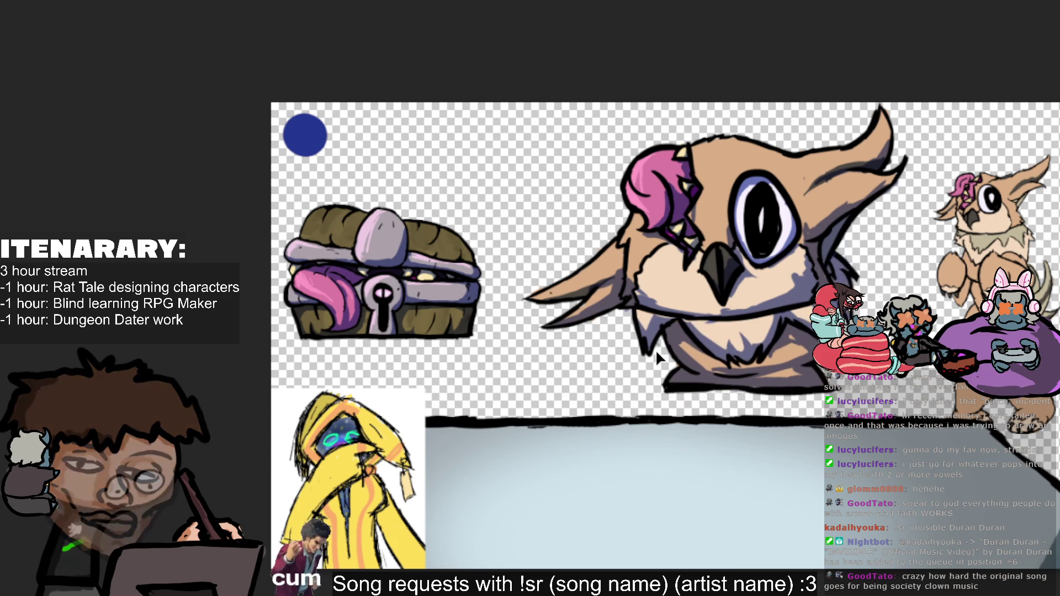
Step: Raise the owl's head above its chest fluff, shift the paws right, and fine-tune the head's position
{"action": "left_click_drag", "start_coordinate": [655, 349], "coordinate": [655, 305]}
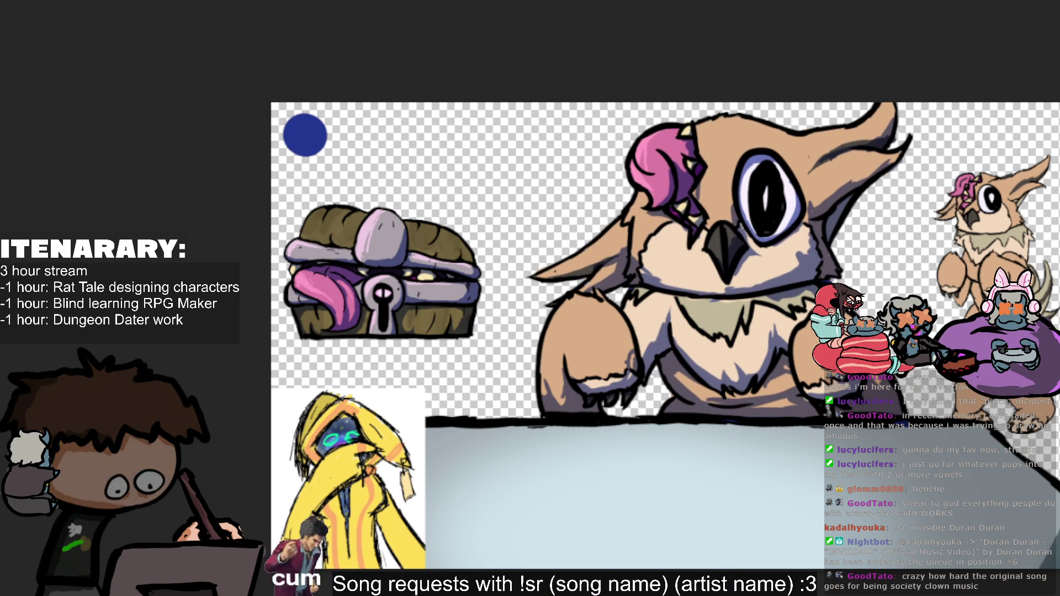
{"action": "left_click_drag", "start_coordinate": [771, 364], "coordinate": [793, 363]}
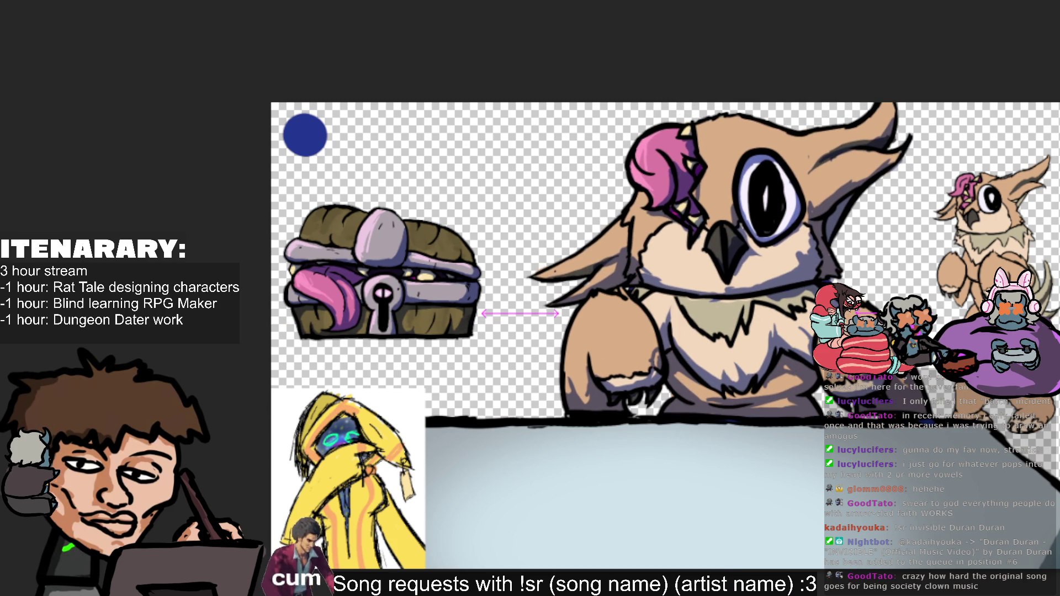
{"action": "key", "text": "ctrl+minus"}
{"action": "scroll", "coordinate": [934, 484], "scroll_direction": "up", "scroll_amount": 1}
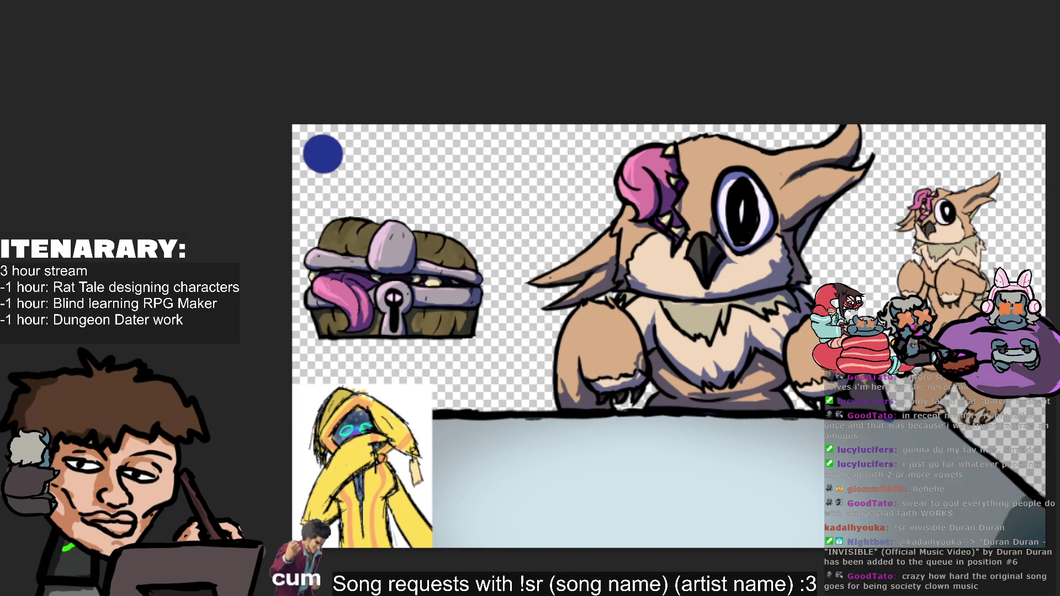
{"action": "scroll", "coordinate": [635, 332], "scroll_direction": "up", "scroll_amount": 3}
{"action": "scroll", "coordinate": [635, 331], "scroll_direction": "down", "scroll_amount": 4}
{"action": "scroll", "coordinate": [635, 331], "scroll_direction": "up", "scroll_amount": 2}
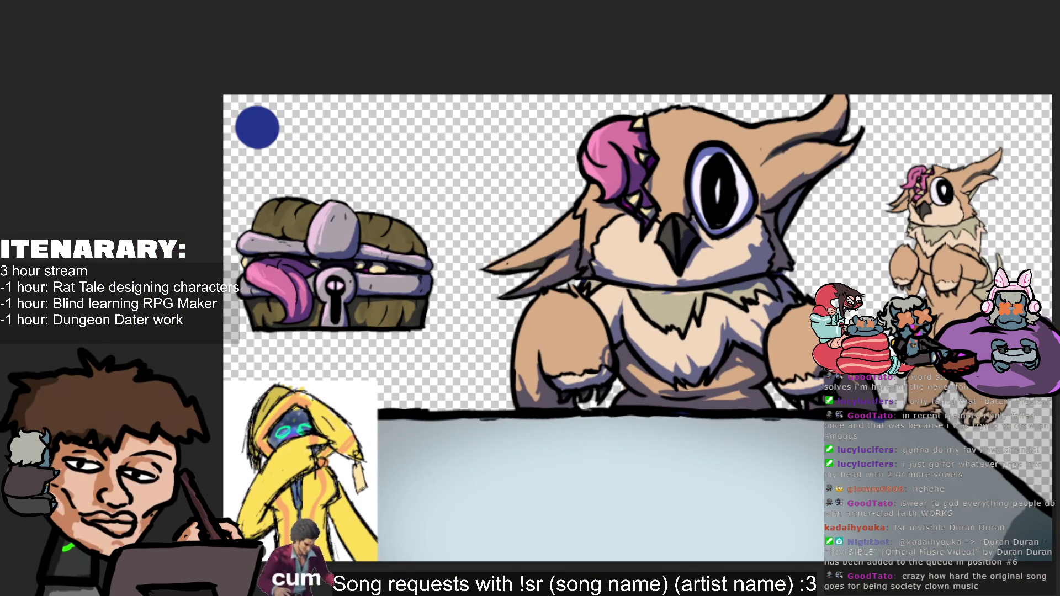
{"action": "left_click_drag", "start_coordinate": [691, 221], "coordinate": [684, 217]}
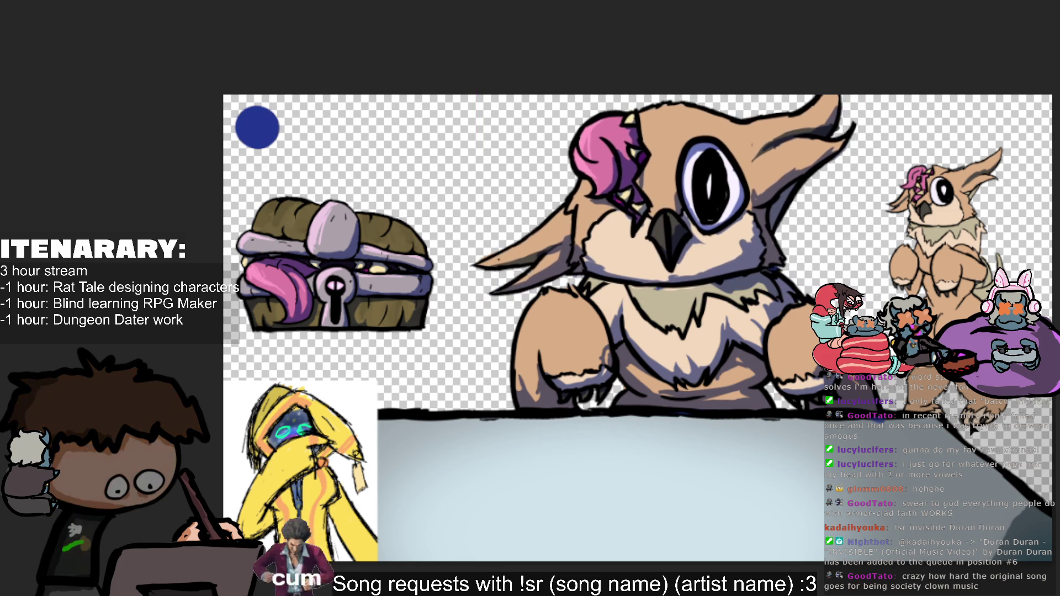
{"action": "mouse_move", "coordinate": [970, 423]}
{"action": "left_mouse_down"}
{"action": "mouse_move", "coordinate": [994, 422]}
{"action": "mouse_move", "coordinate": [985, 424]}
{"action": "left_mouse_up"}
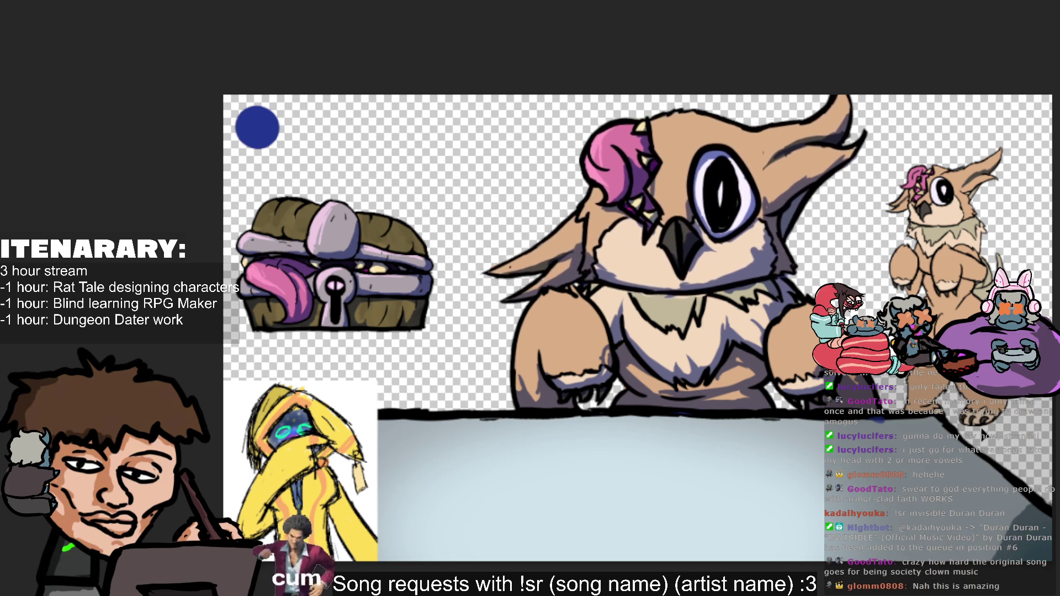